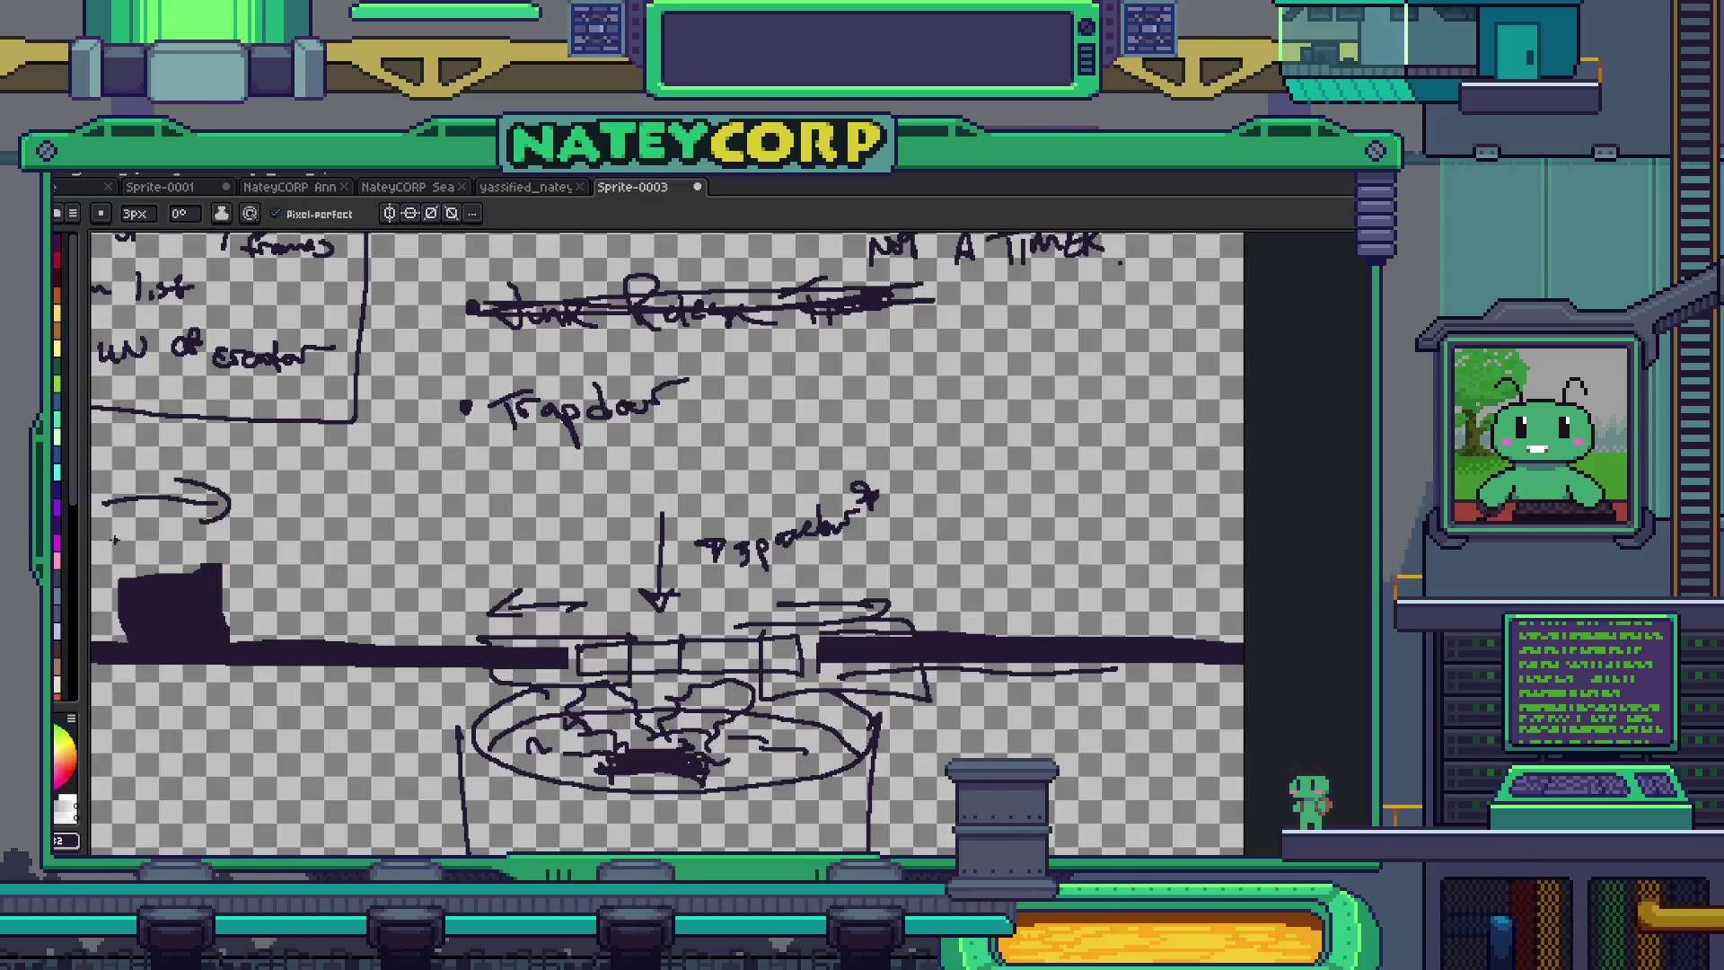
# - Finish the handwritten word NAME beside the arrow on Sprite-0003, then start a new blank sprite
pyautogui.moveTo(144, 552); pyautogui.dragTo(184, 546)
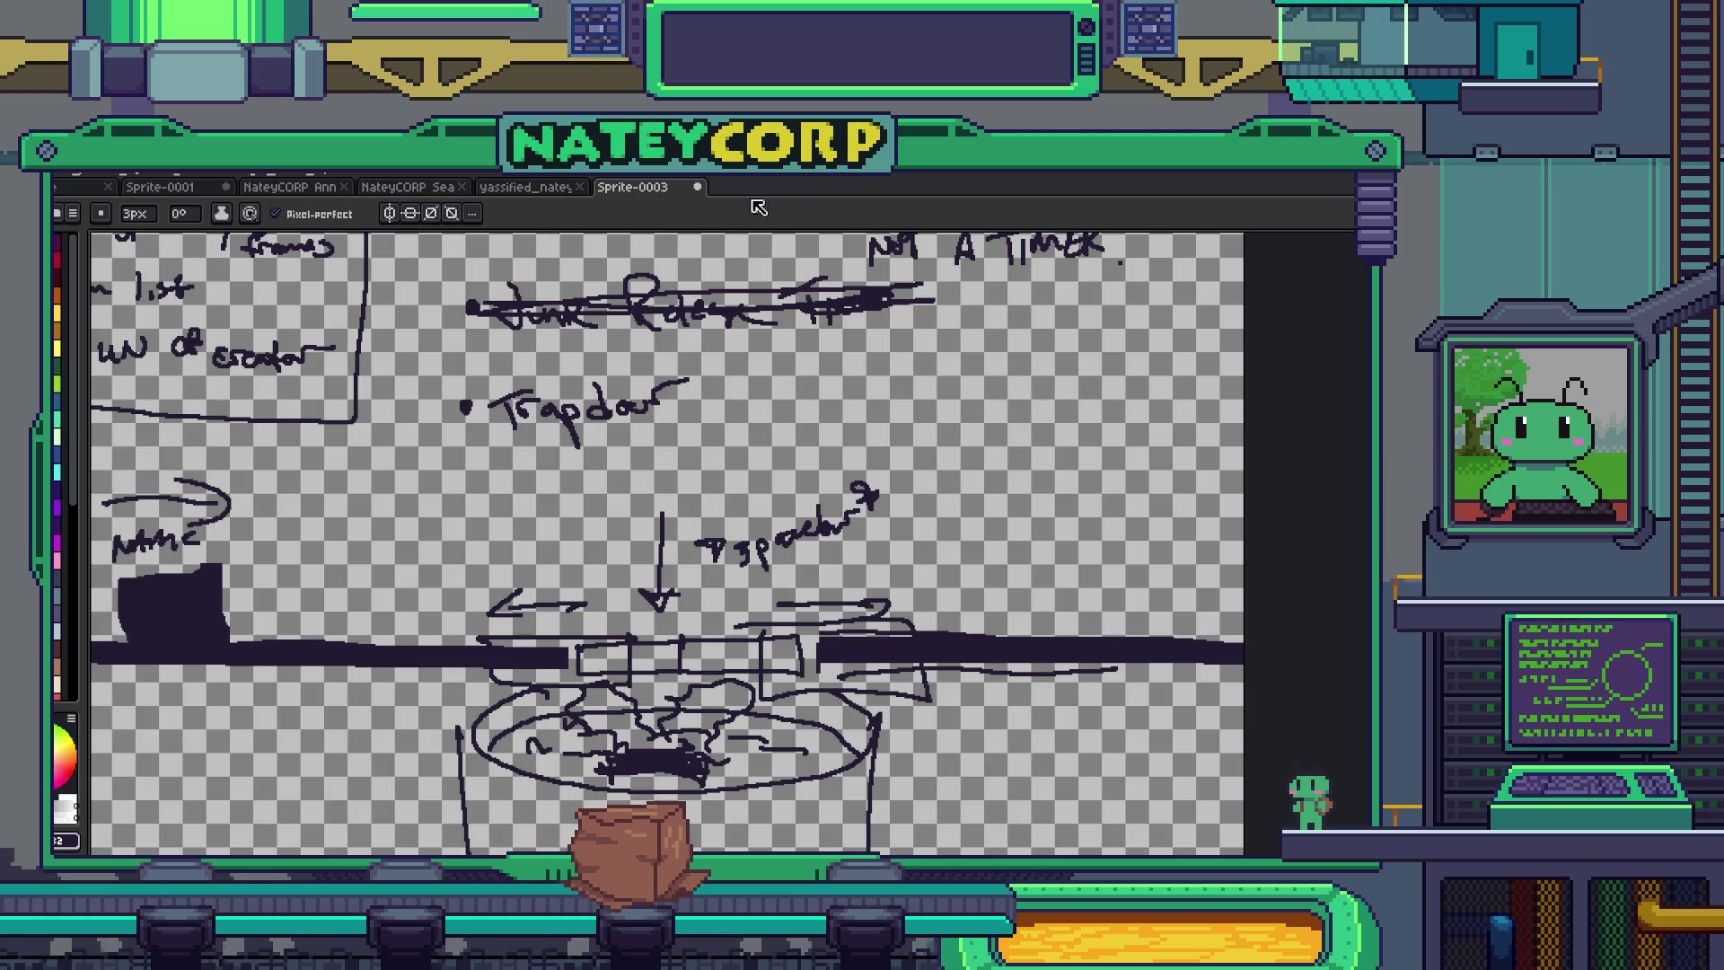
pyautogui.moveTo(1000, 420); pyautogui.dragTo(1008, 410)
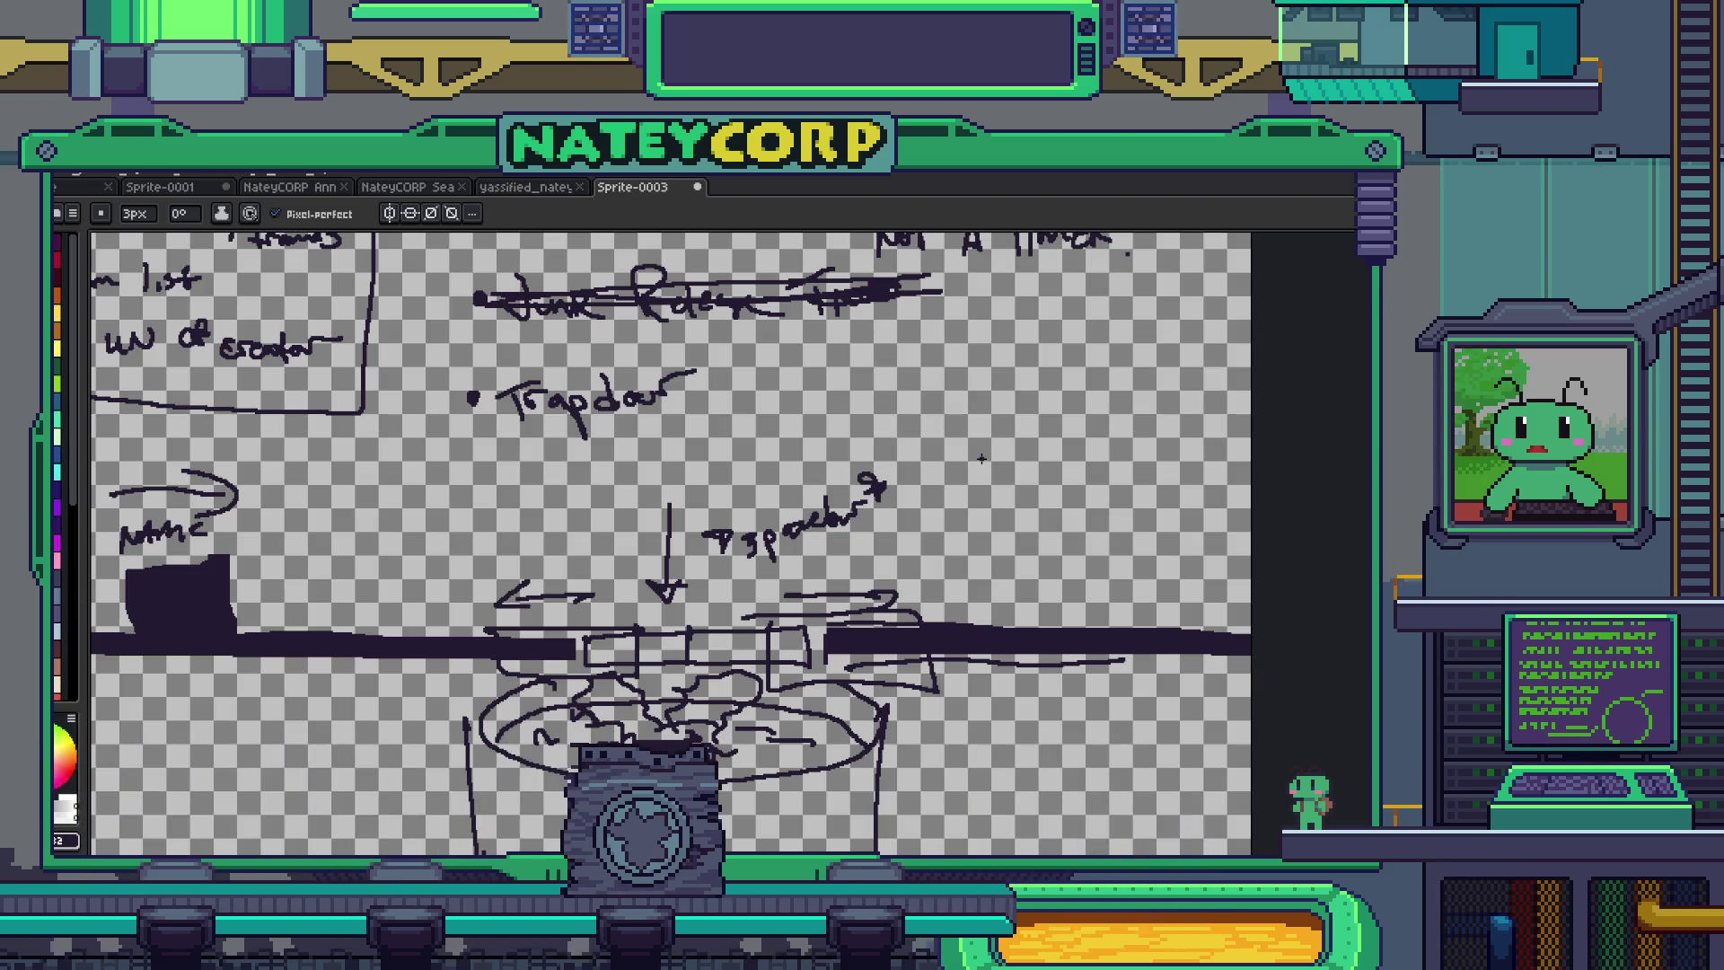
pyautogui.hotkey('ctrl', 'n')
# - Create Sprite-0004 and draw a round-headed figure with two dark eyes, a dot mouth, legs and feet
pyautogui.press('Return')
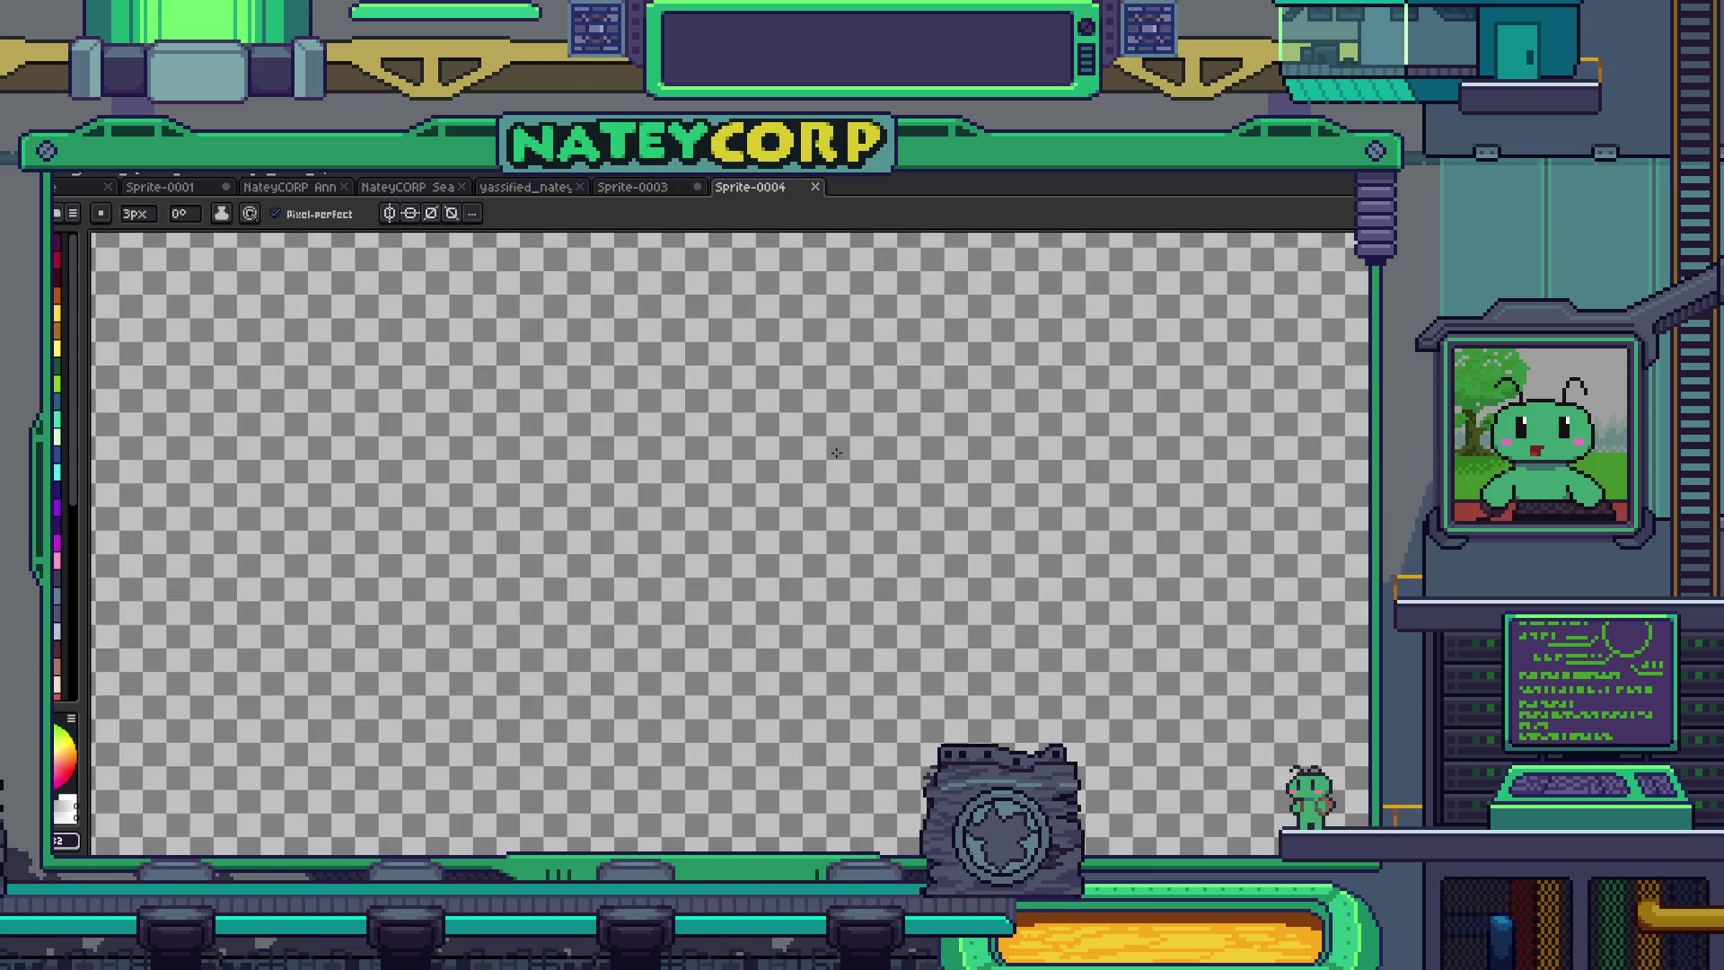
pyautogui.scroll(1, 608, 450)
pyautogui.moveTo(517, 320)
pyautogui.mouseDown()
pyautogui.moveTo(633, 518)
pyautogui.moveTo(525, 278)
pyautogui.mouseUp()
pyautogui.moveTo(502, 536)
pyautogui.mouseDown()
pyautogui.moveTo(496, 688)
pyautogui.moveTo(521, 619)
pyautogui.mouseUp()
pyautogui.moveTo(640, 536); pyautogui.dragTo(600, 654)
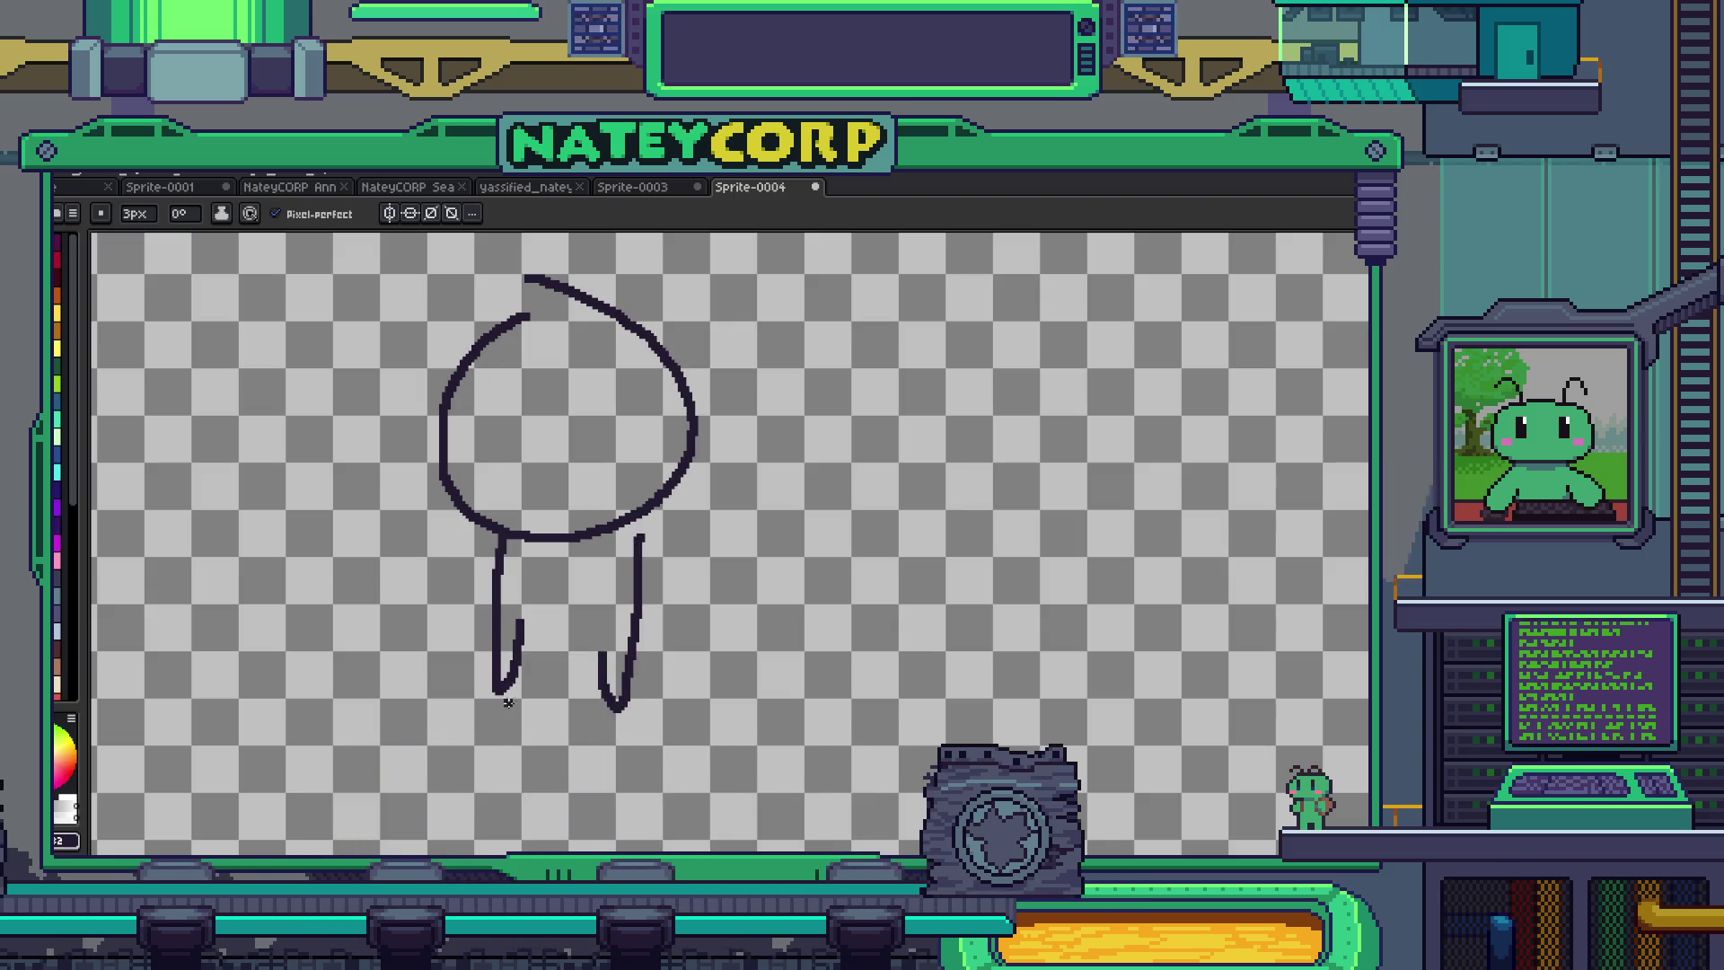
pyautogui.moveTo(511, 686); pyautogui.dragTo(518, 817)
pyautogui.moveTo(615, 705); pyautogui.dragTo(579, 745)
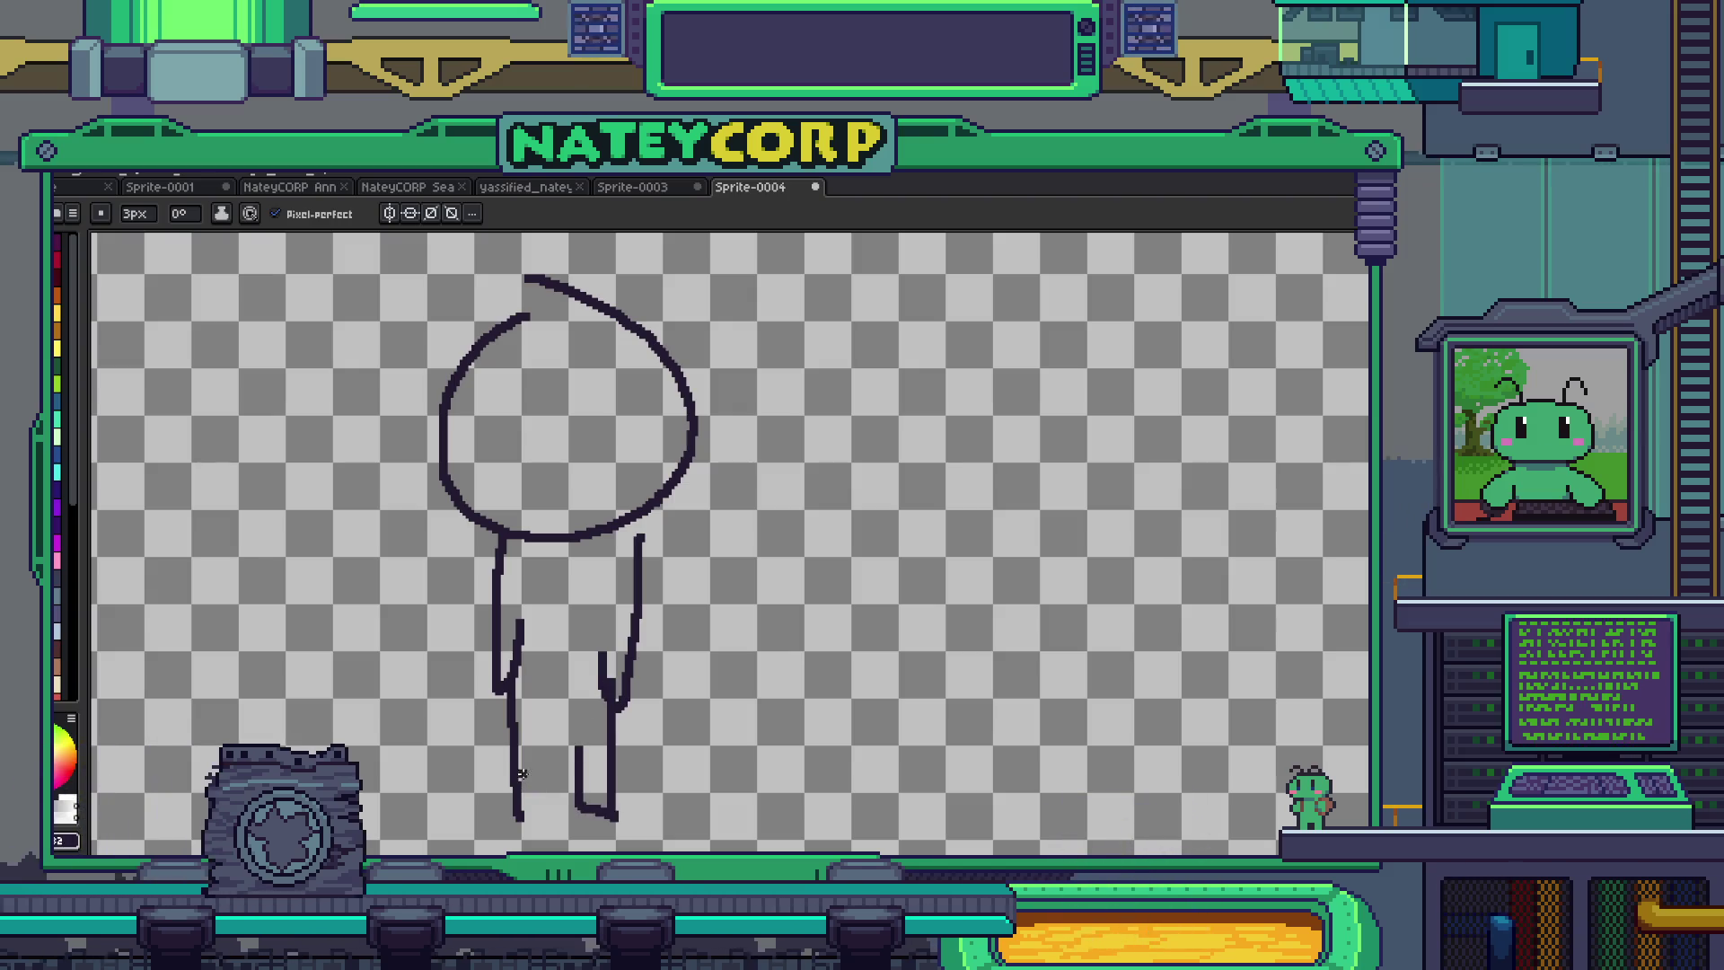
pyautogui.moveTo(514, 815); pyautogui.dragTo(578, 745)
pyautogui.moveTo(523, 362)
pyautogui.mouseDown()
pyautogui.moveTo(498, 431)
pyautogui.moveTo(528, 364)
pyautogui.moveTo(629, 419)
pyautogui.moveTo(626, 359)
pyautogui.moveTo(631, 384)
pyautogui.mouseUp()
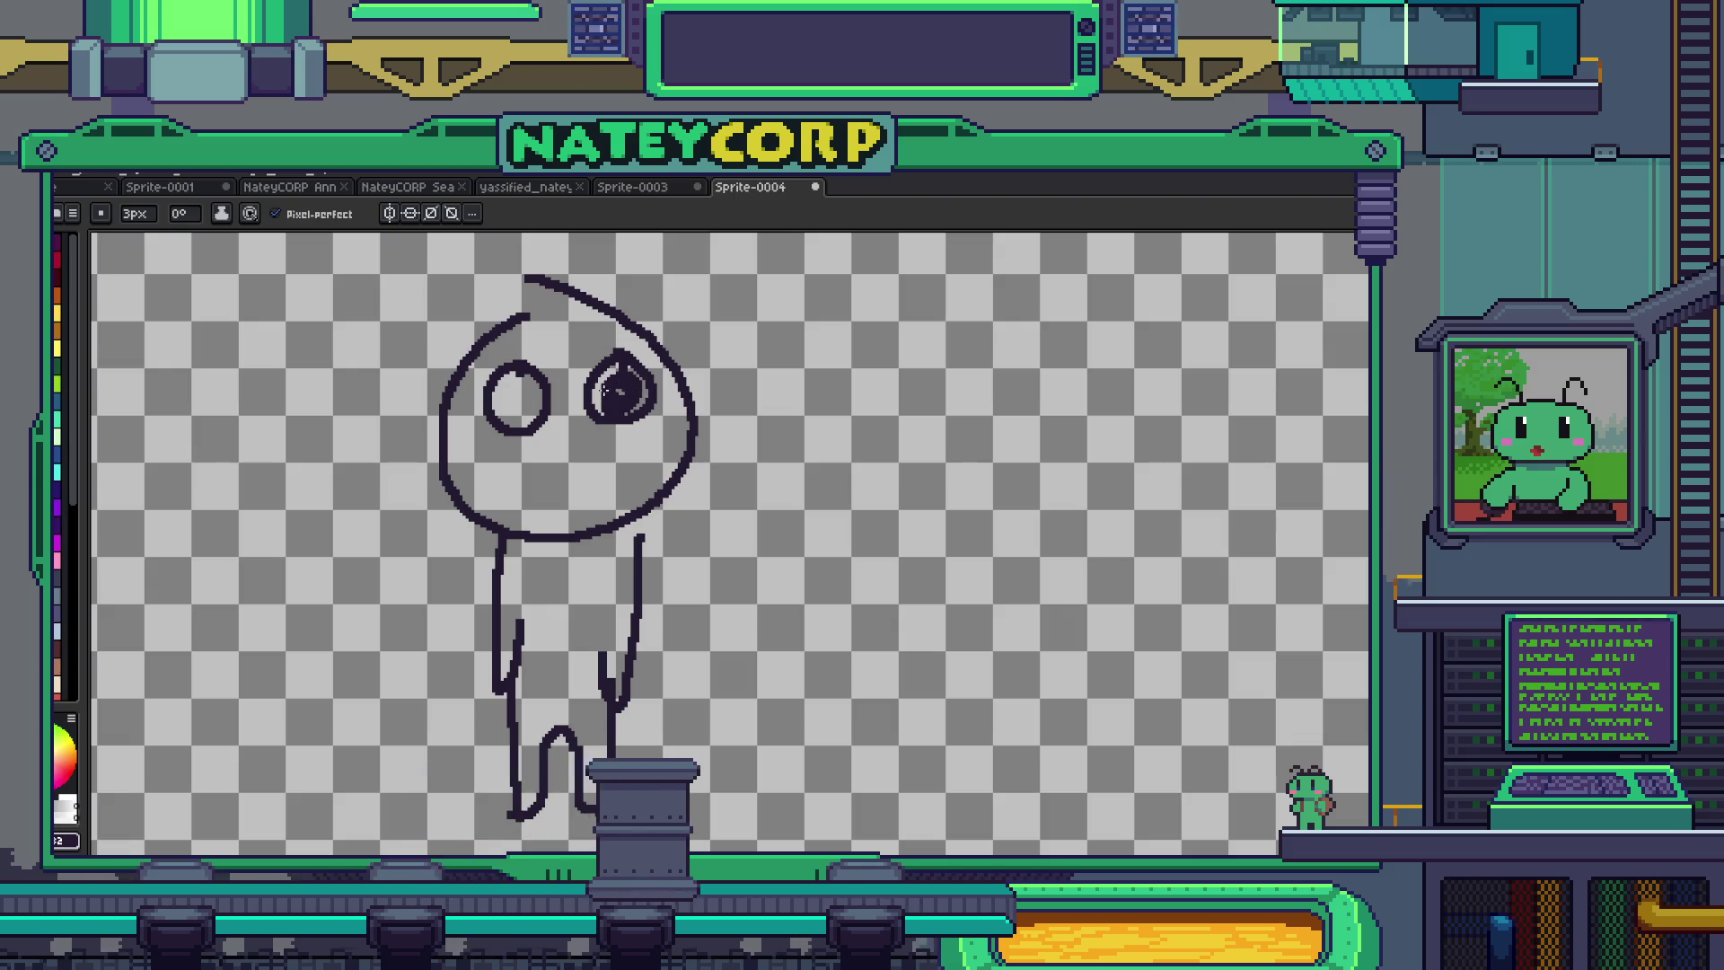
pyautogui.moveTo(511, 410); pyautogui.dragTo(505, 398)
pyautogui.click(572, 476)
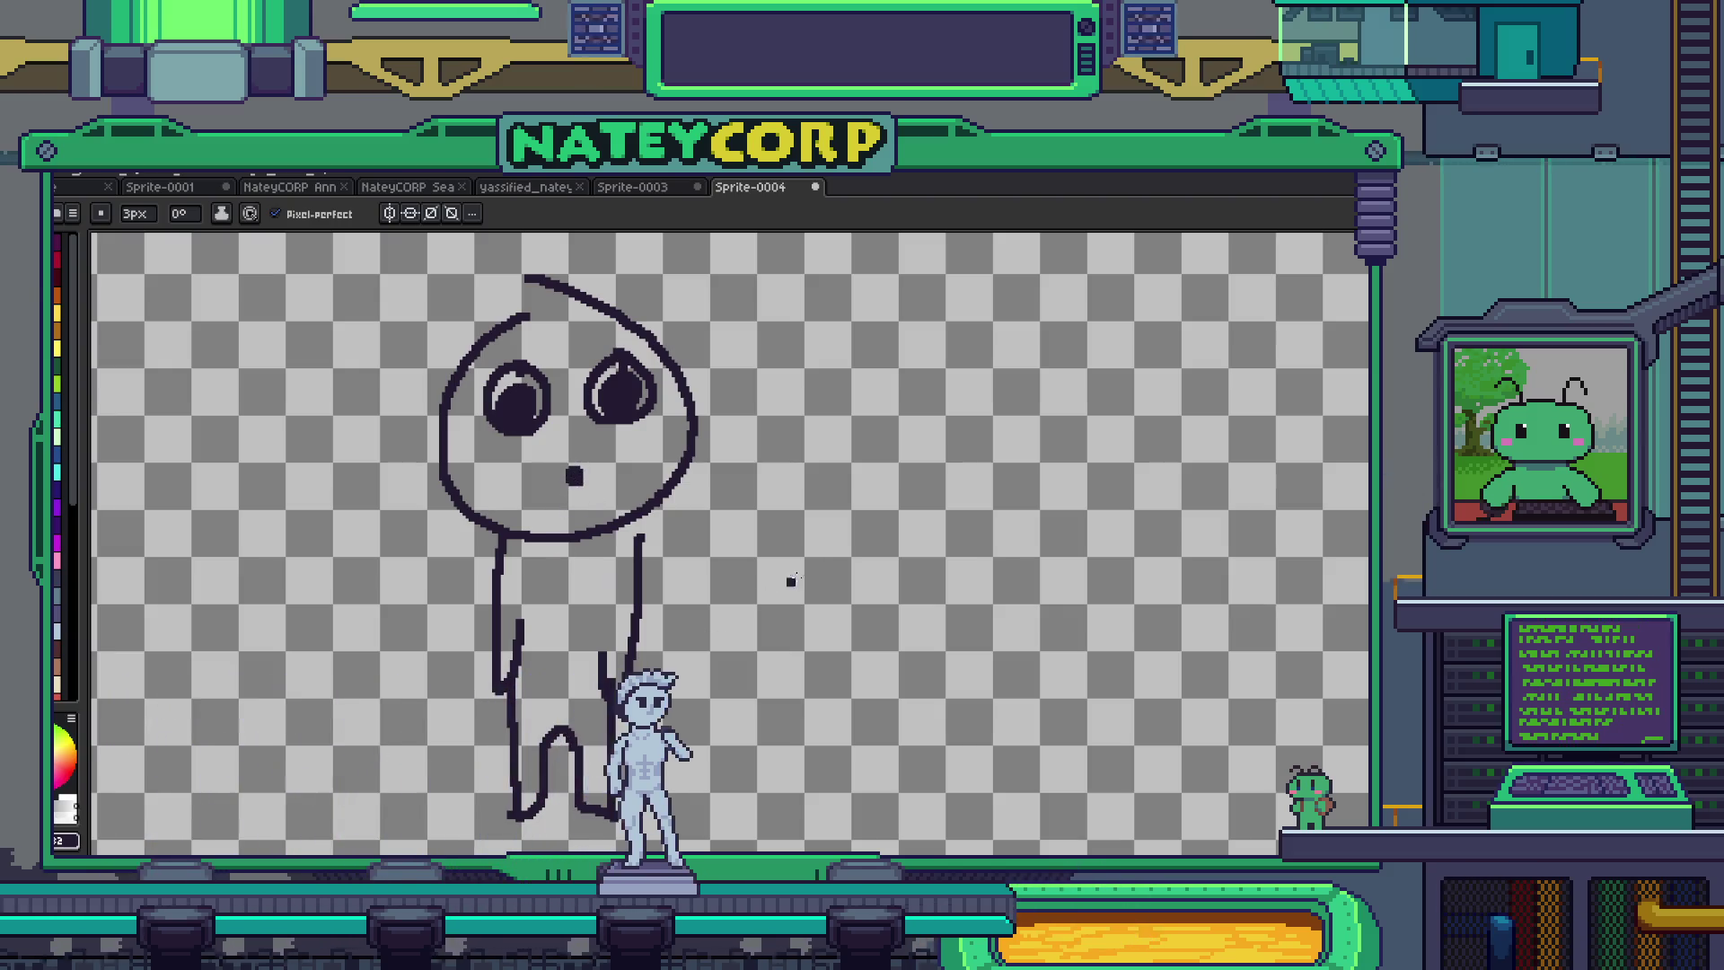
# - Draw the second figure's hat, thin 1px motion lines beside its arms, and both legs
pyautogui.moveTo(1031, 505)
pyautogui.mouseDown()
pyautogui.moveTo(903, 491)
pyautogui.moveTo(896, 543)
pyautogui.moveTo(1012, 545)
pyautogui.mouseUp()
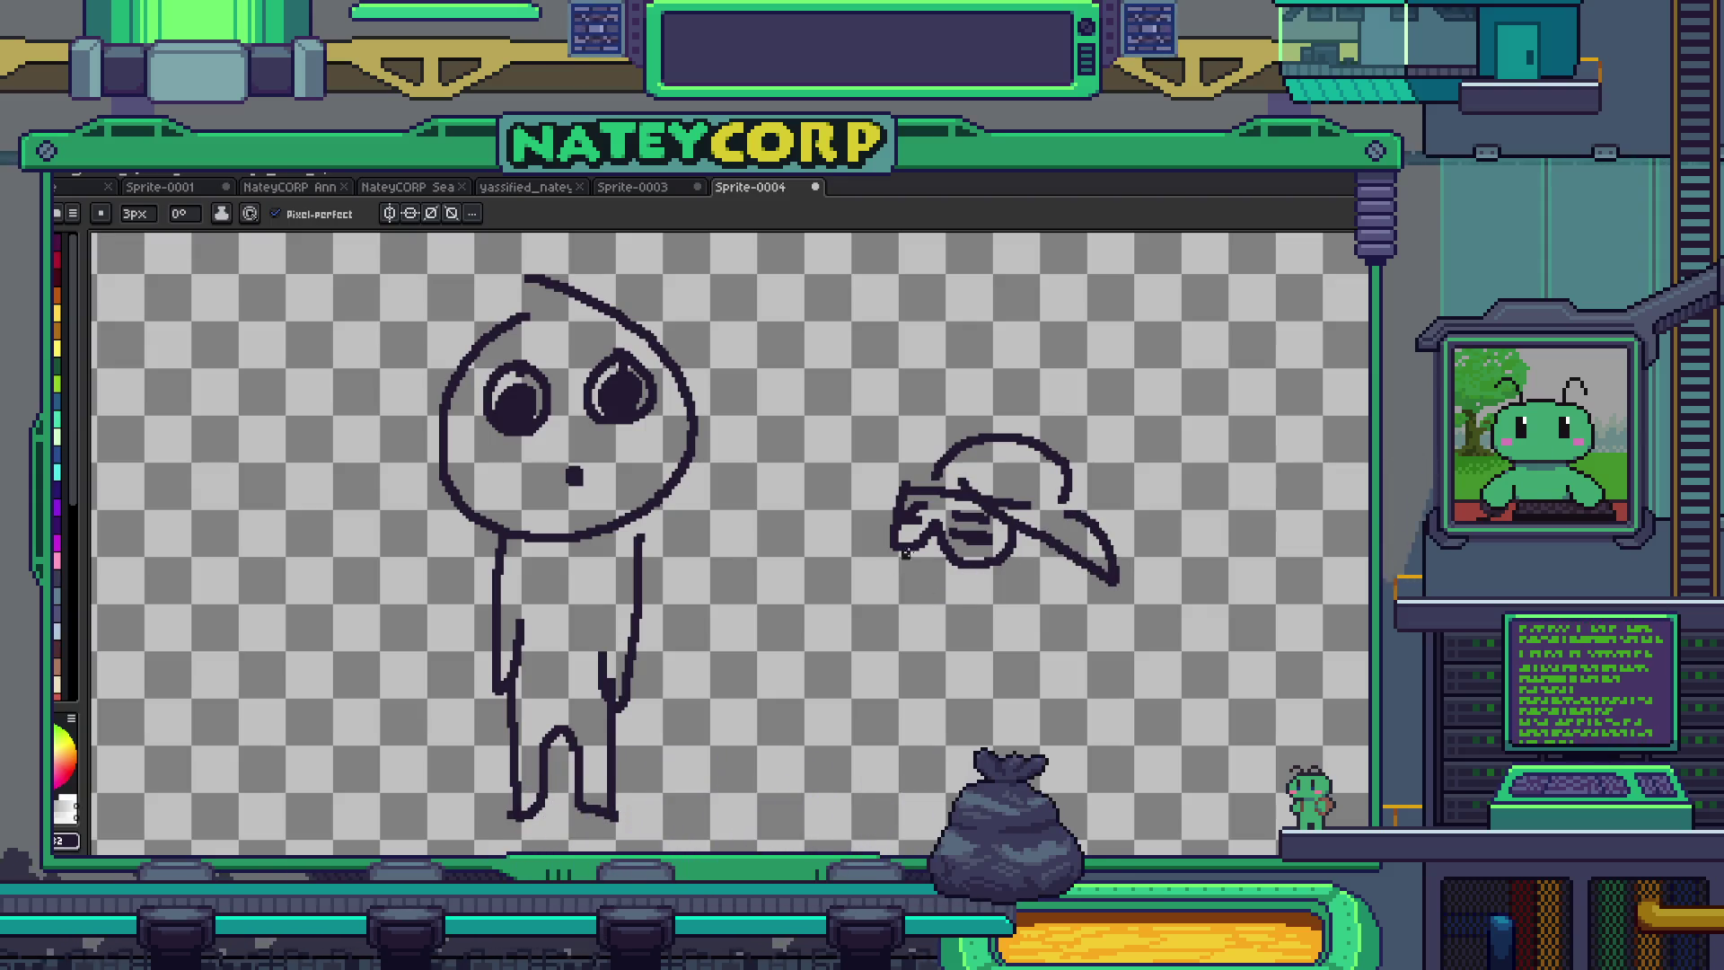
pyautogui.moveTo(938, 550); pyautogui.dragTo(1031, 573)
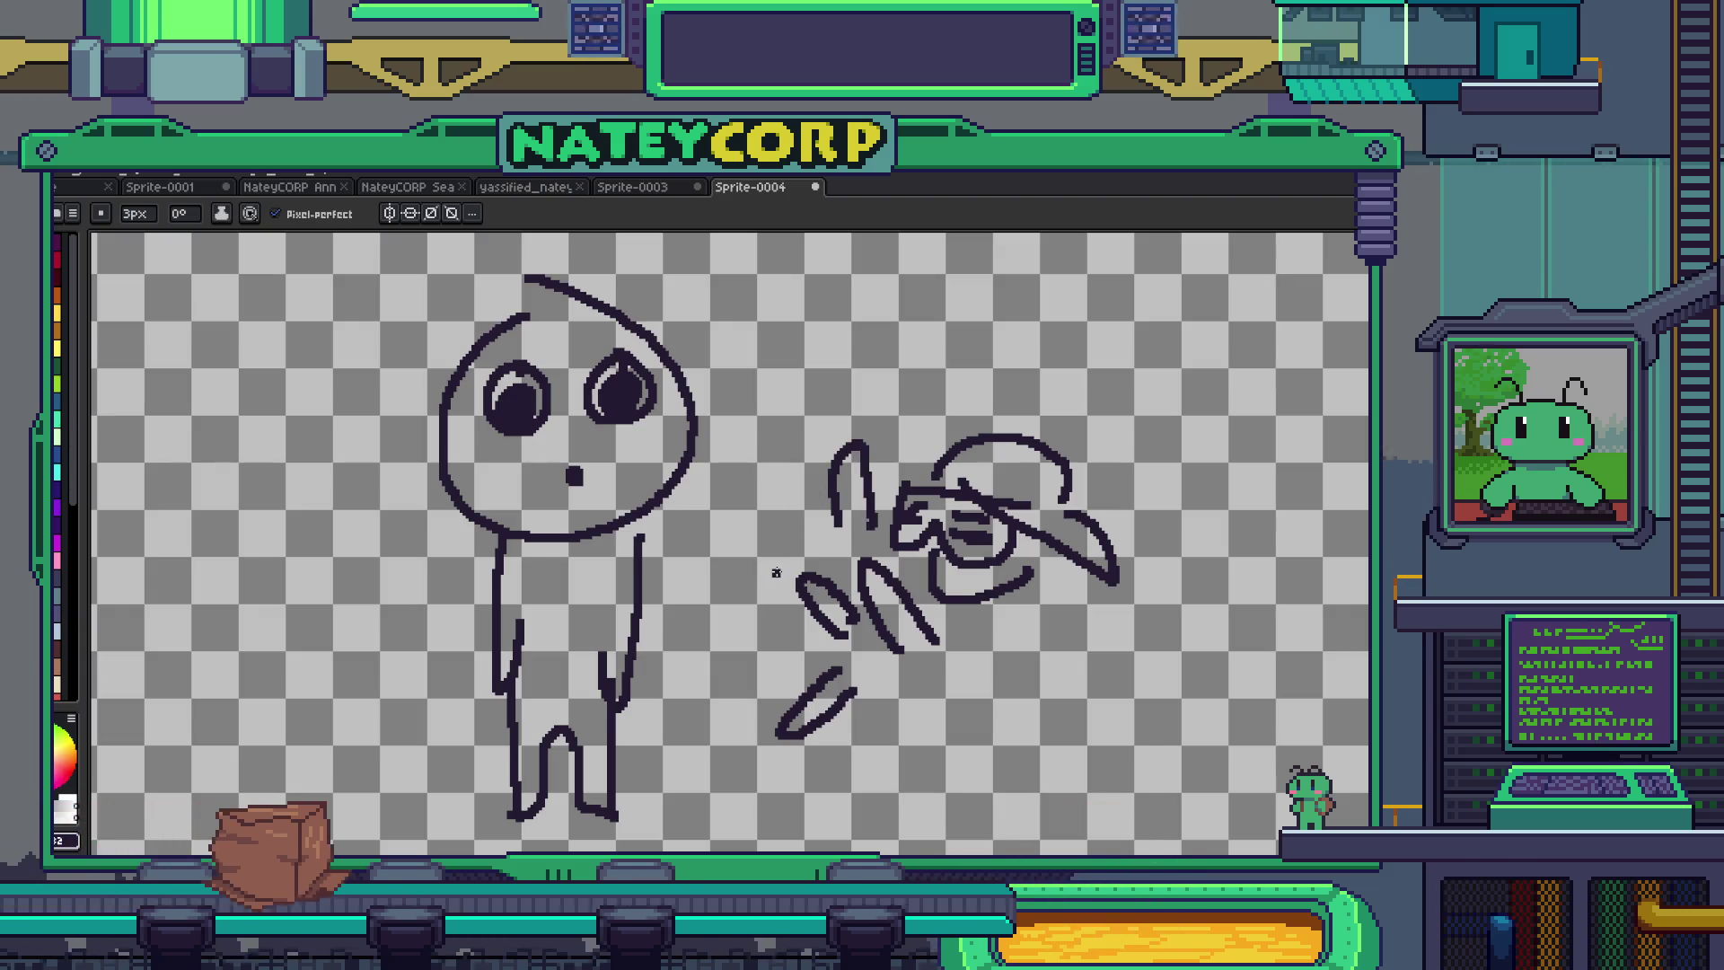
pyautogui.press('e')
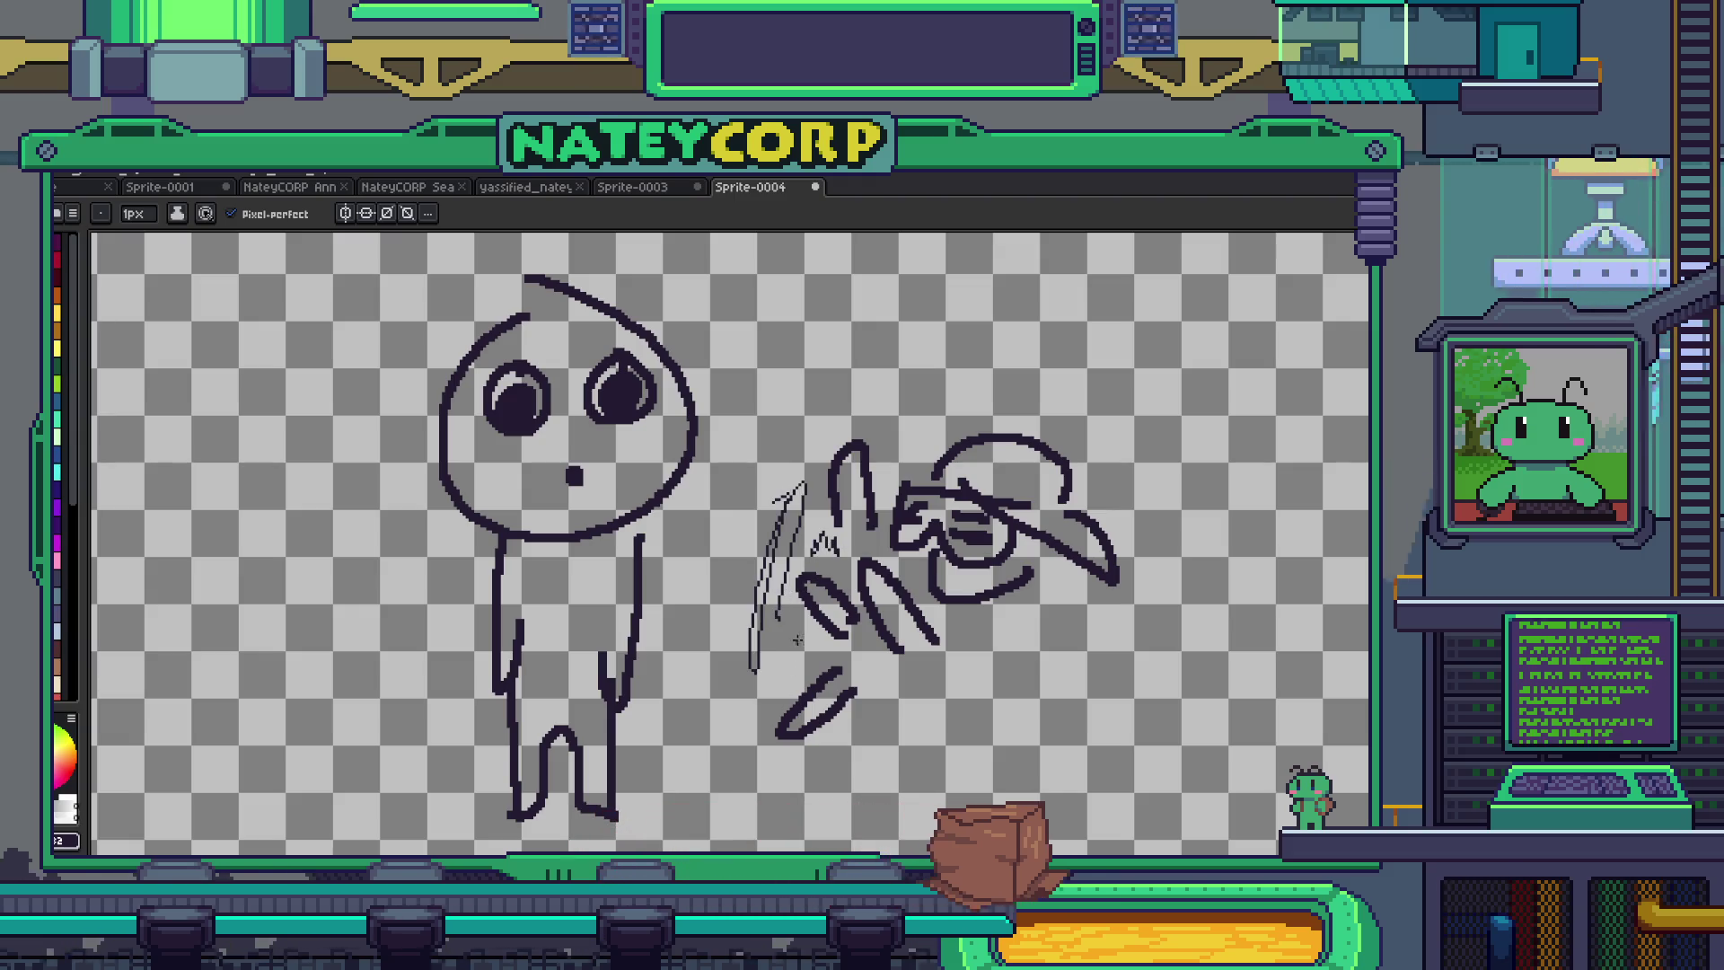
pyautogui.moveTo(893, 660); pyautogui.dragTo(896, 687)
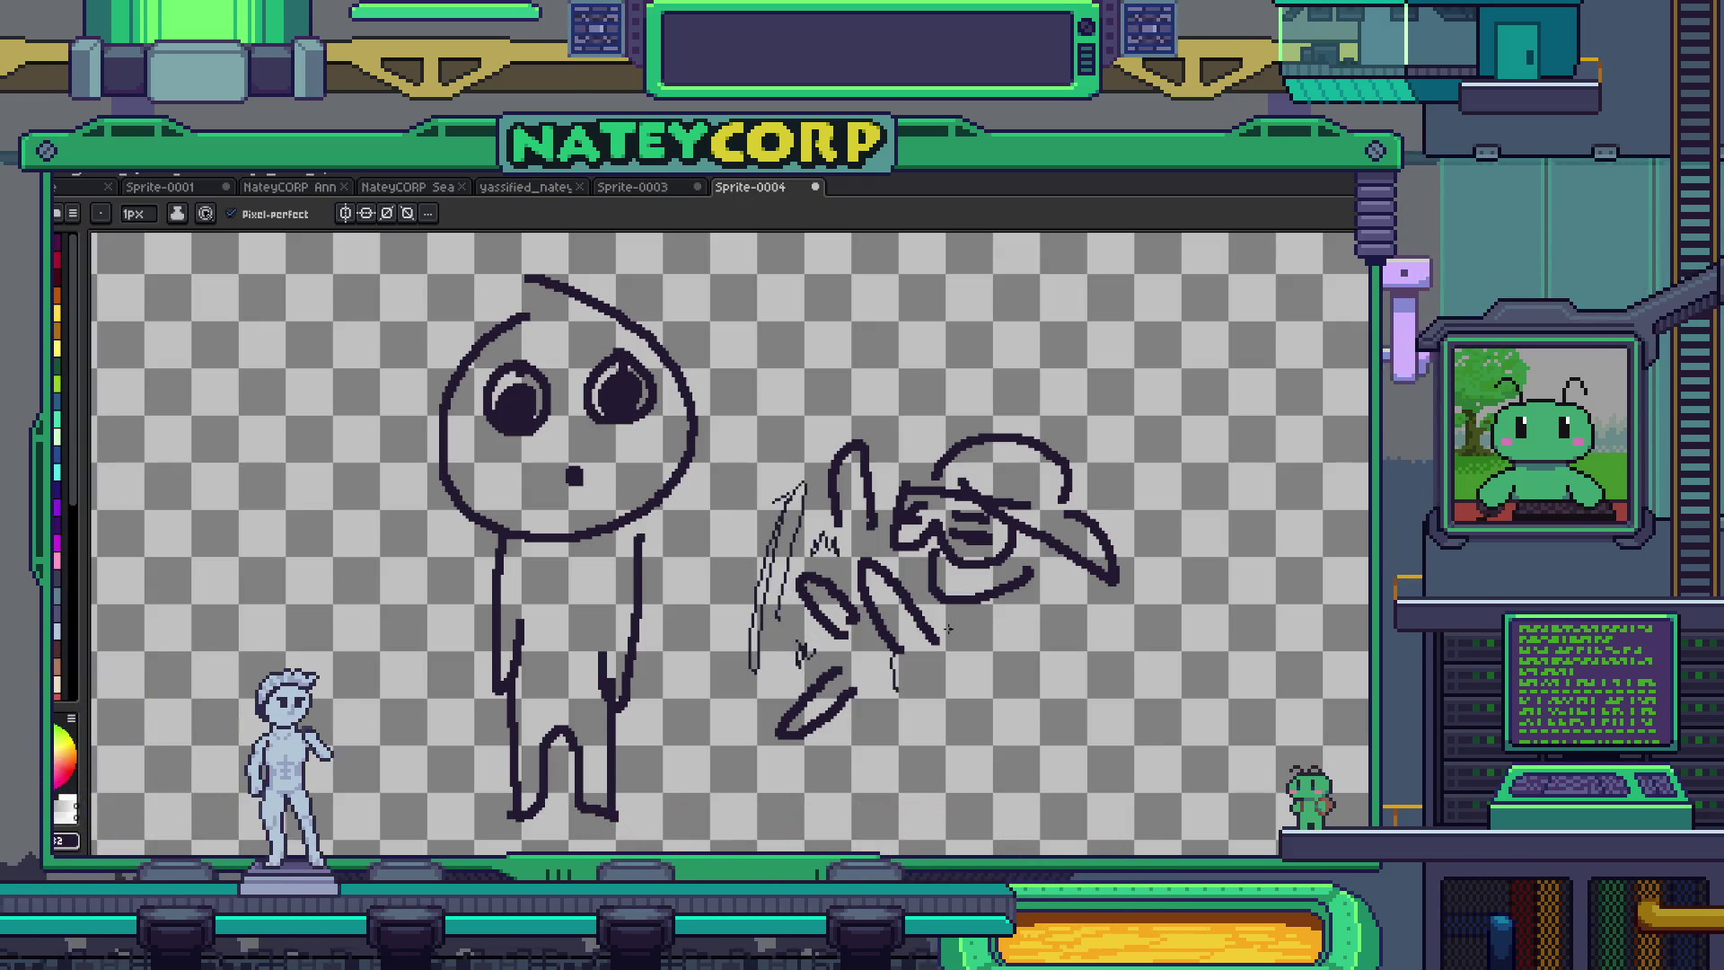
pyautogui.press('b')
pyautogui.moveTo(1015, 603)
pyautogui.mouseDown()
pyautogui.moveTo(1028, 812)
pyautogui.moveTo(971, 750)
pyautogui.mouseUp()
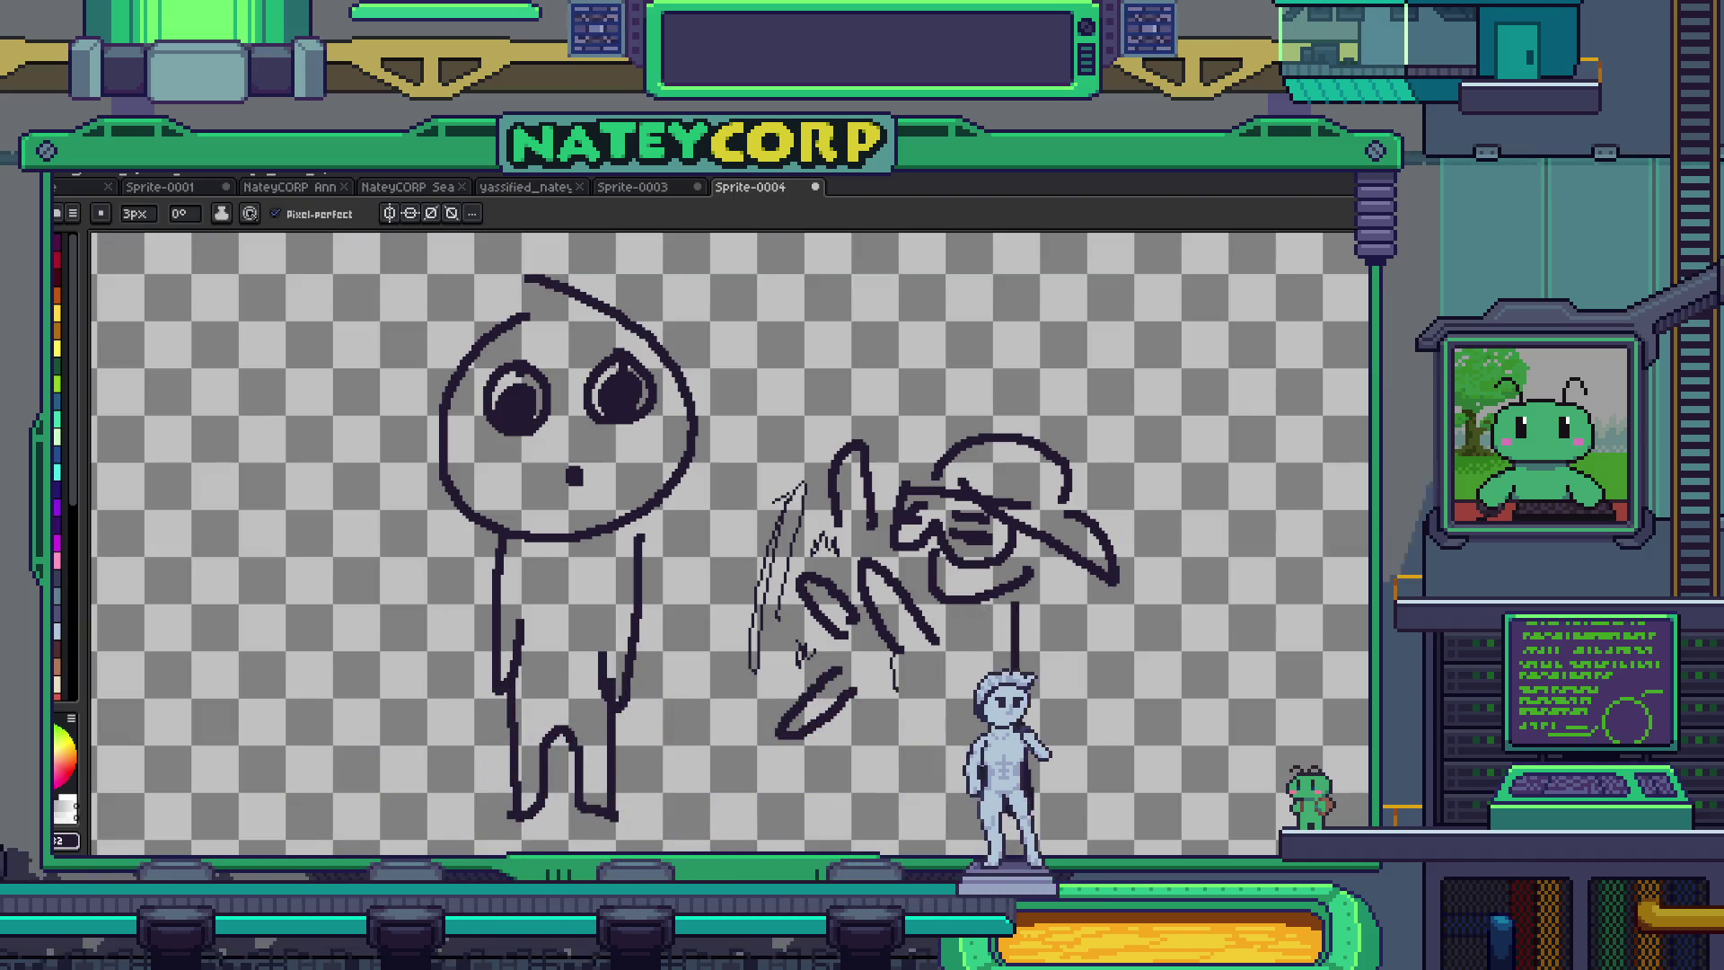
pyautogui.moveTo(900, 681); pyautogui.dragTo(891, 793)
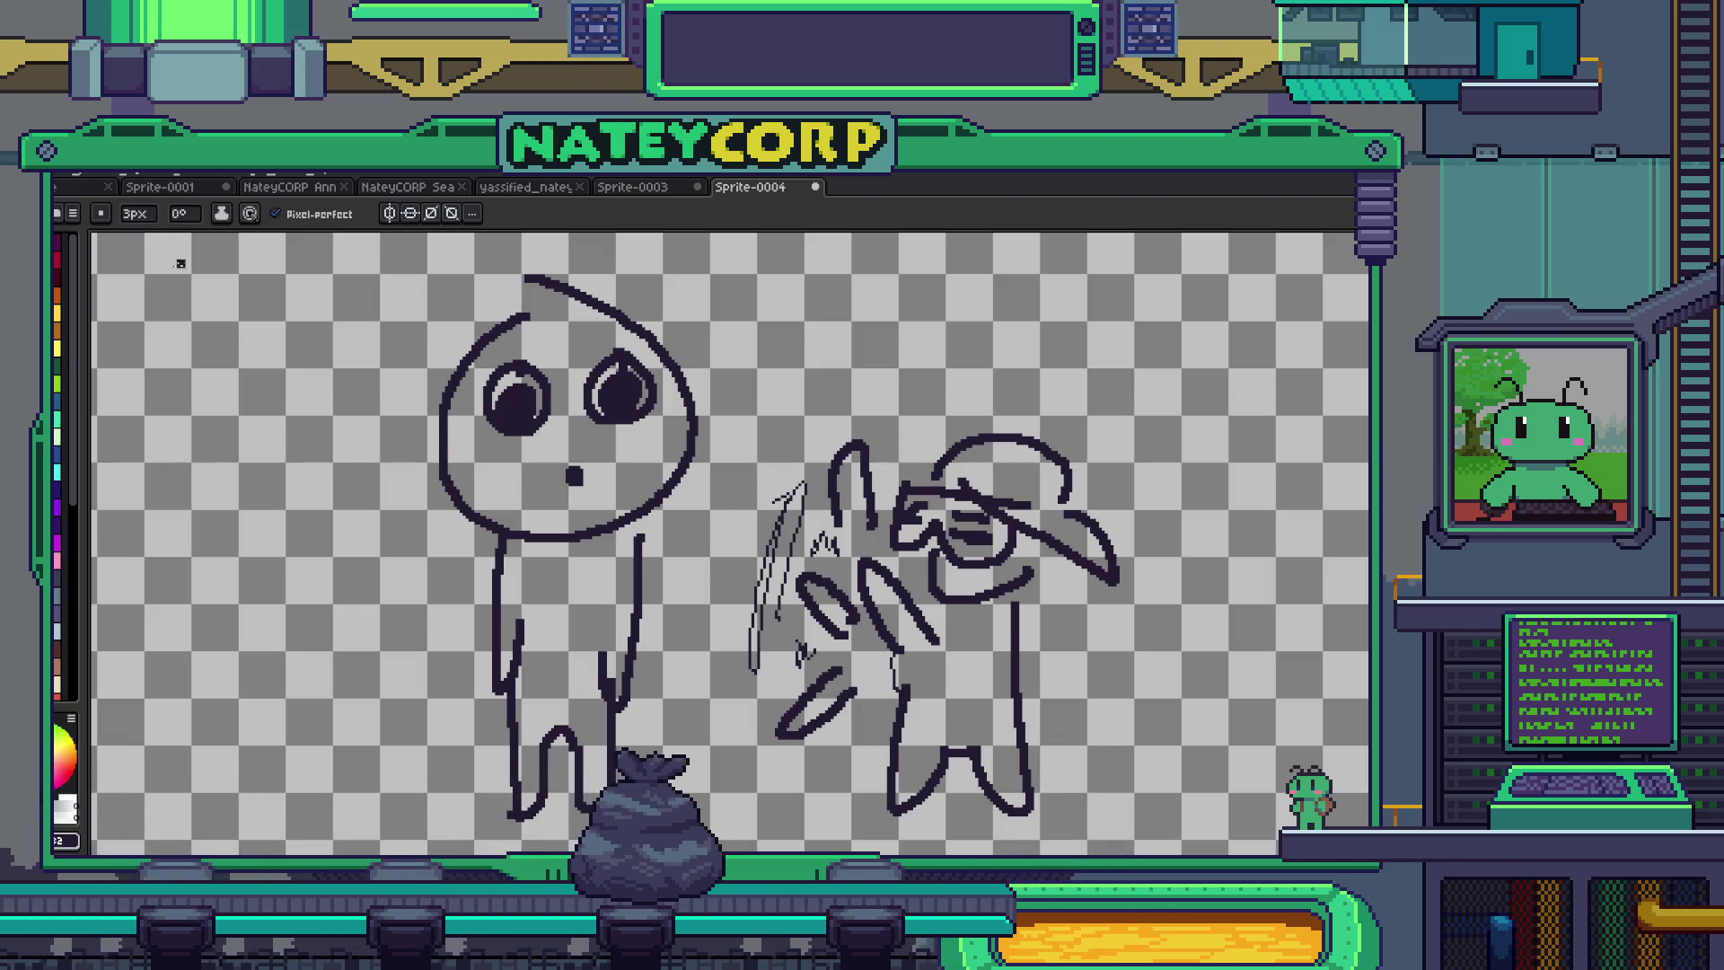
pyautogui.click(57, 386)
# - Dot green accents on the capped figure's arms, then add red dots and a thick red streak
pyautogui.click(799, 580)
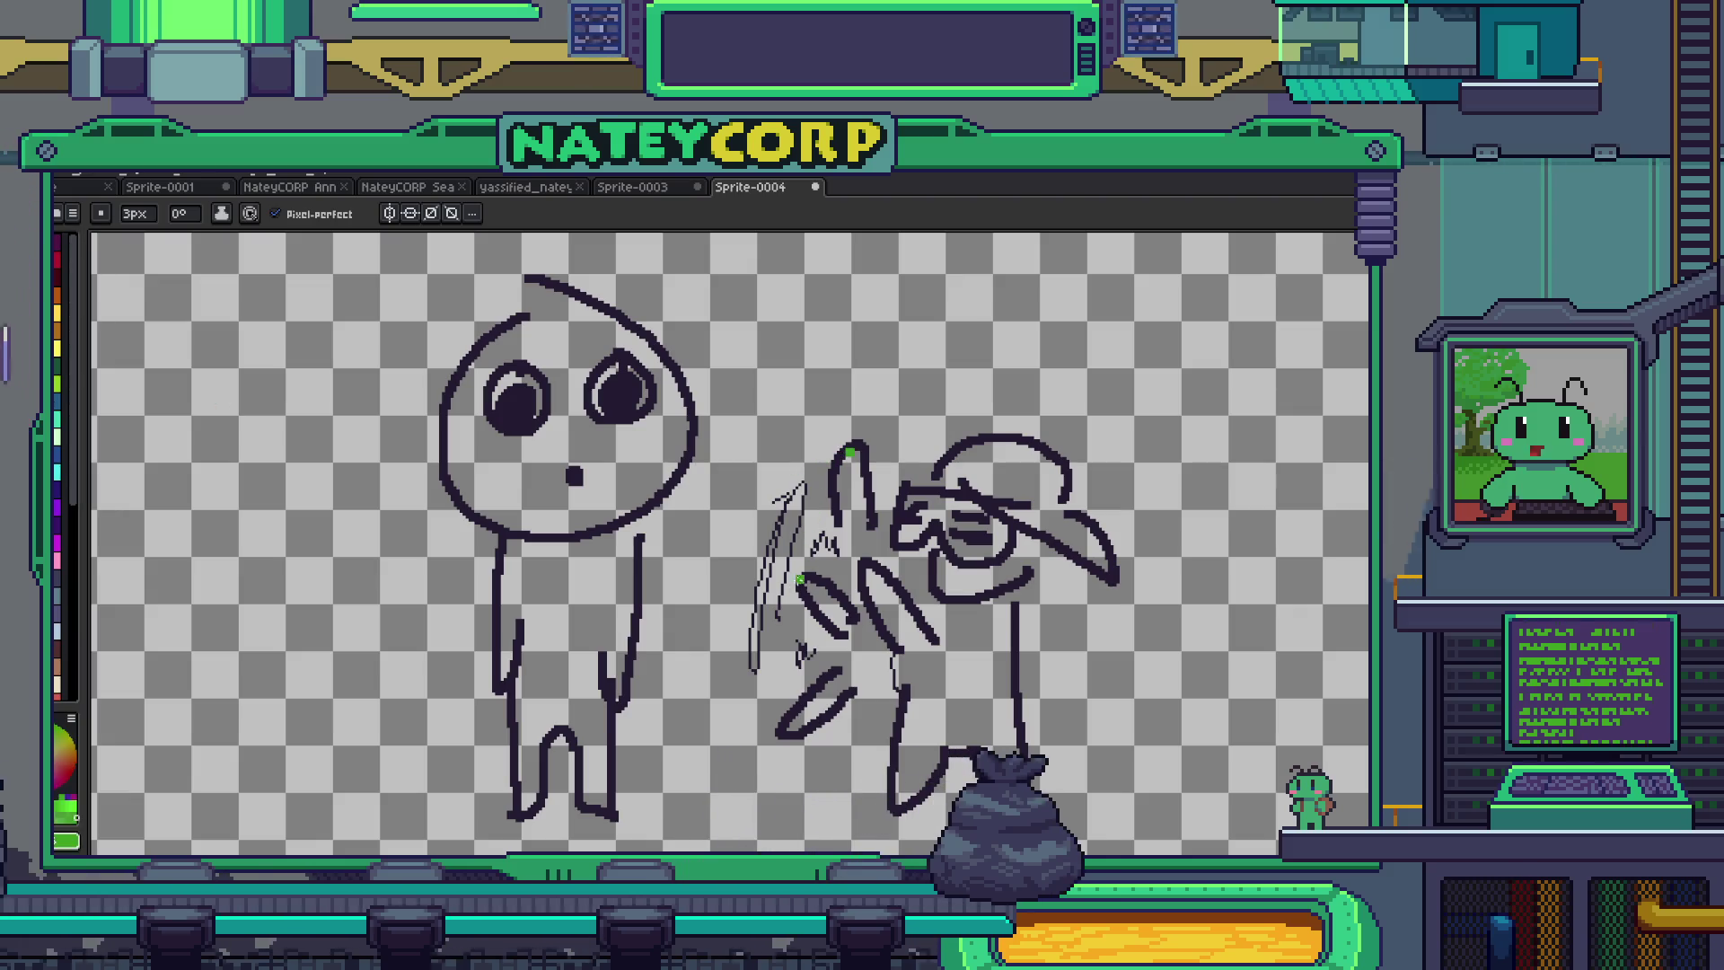
pyautogui.click(796, 722)
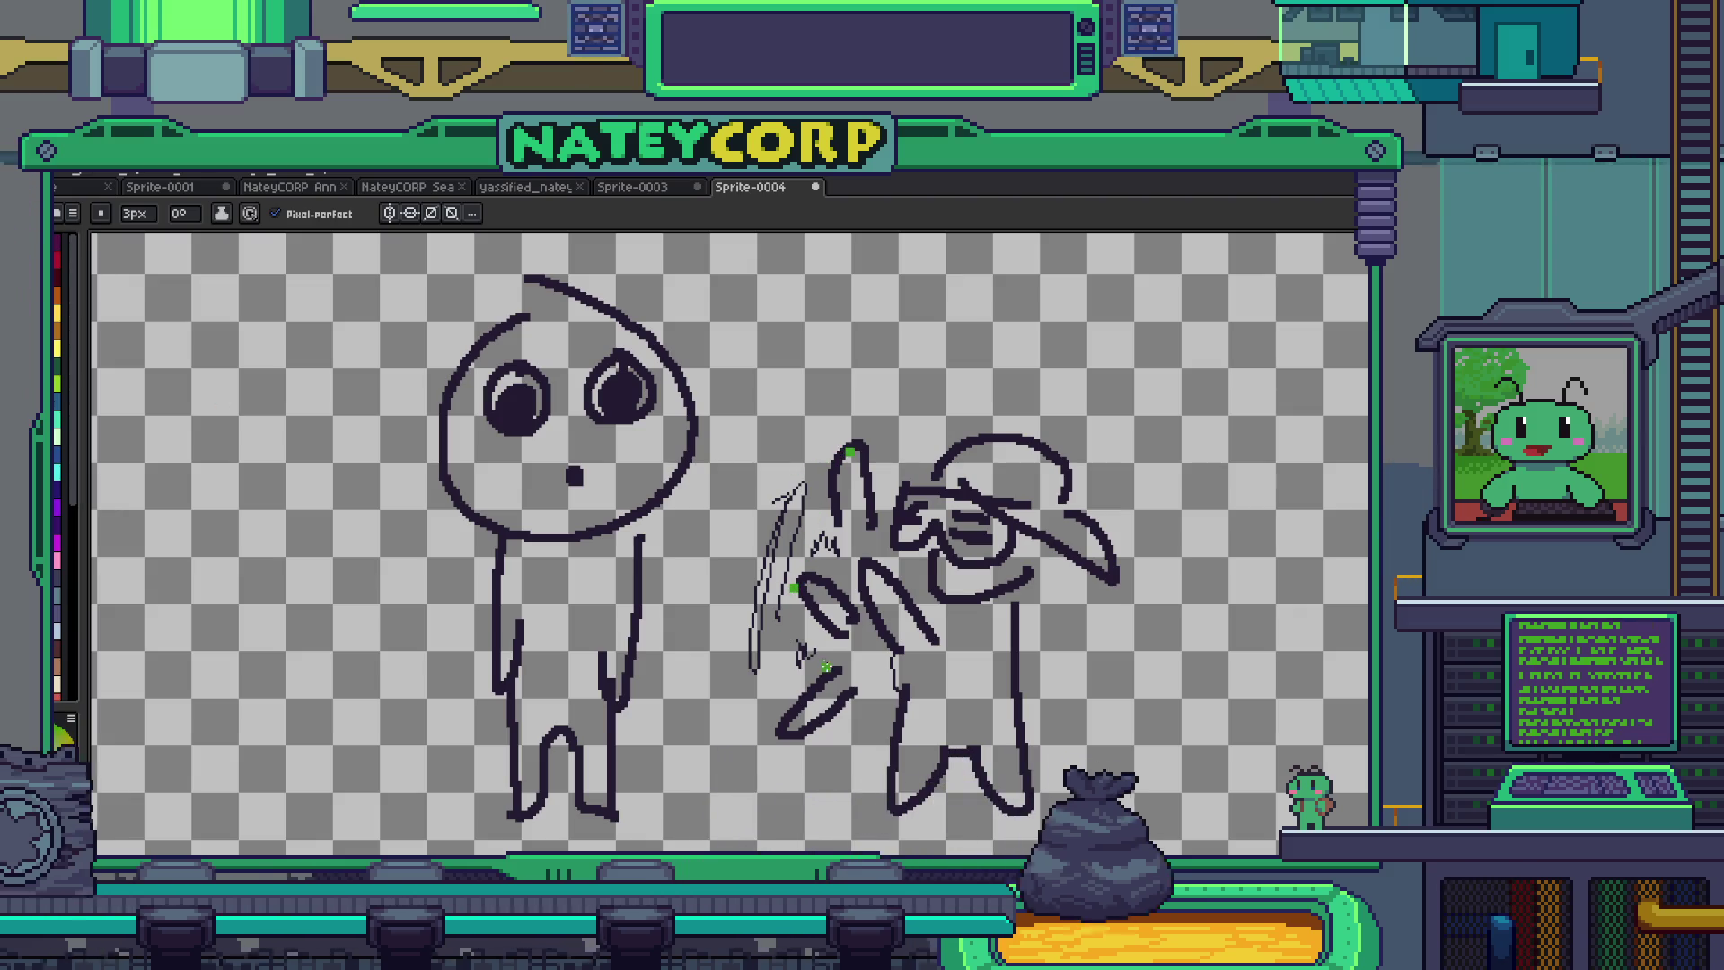
pyautogui.click(61, 302)
pyautogui.click(852, 549)
pyautogui.click(764, 629)
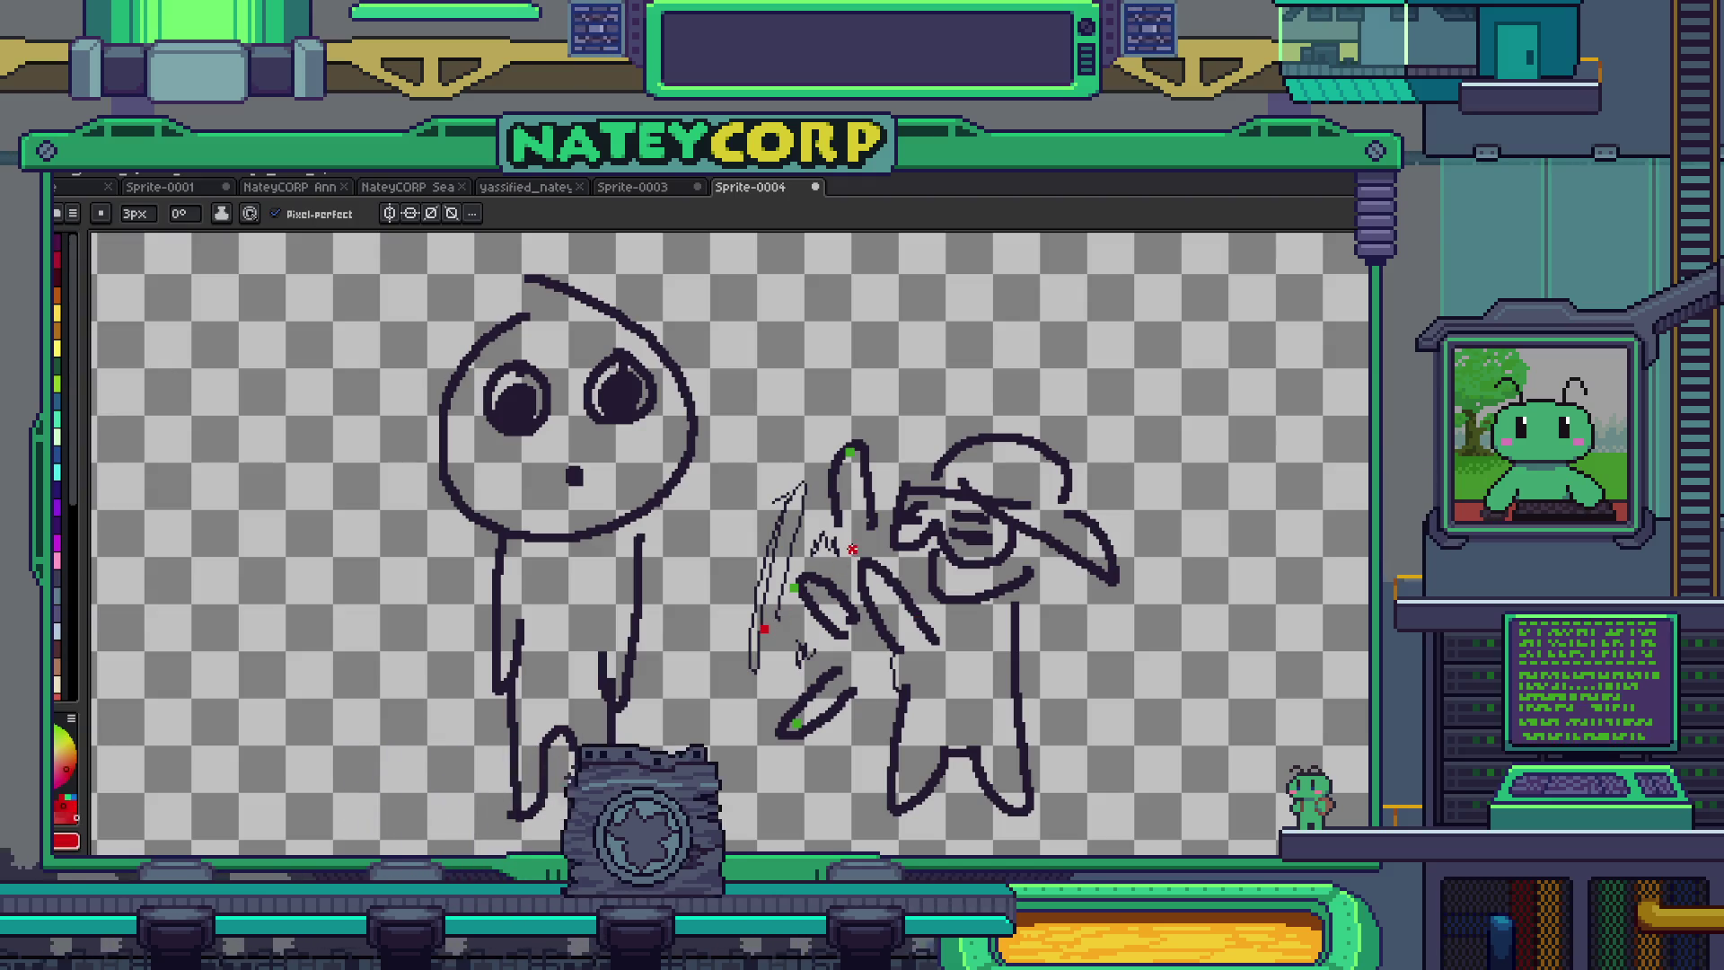
pyautogui.click(887, 449)
pyautogui.click(771, 517)
pyautogui.click(803, 670)
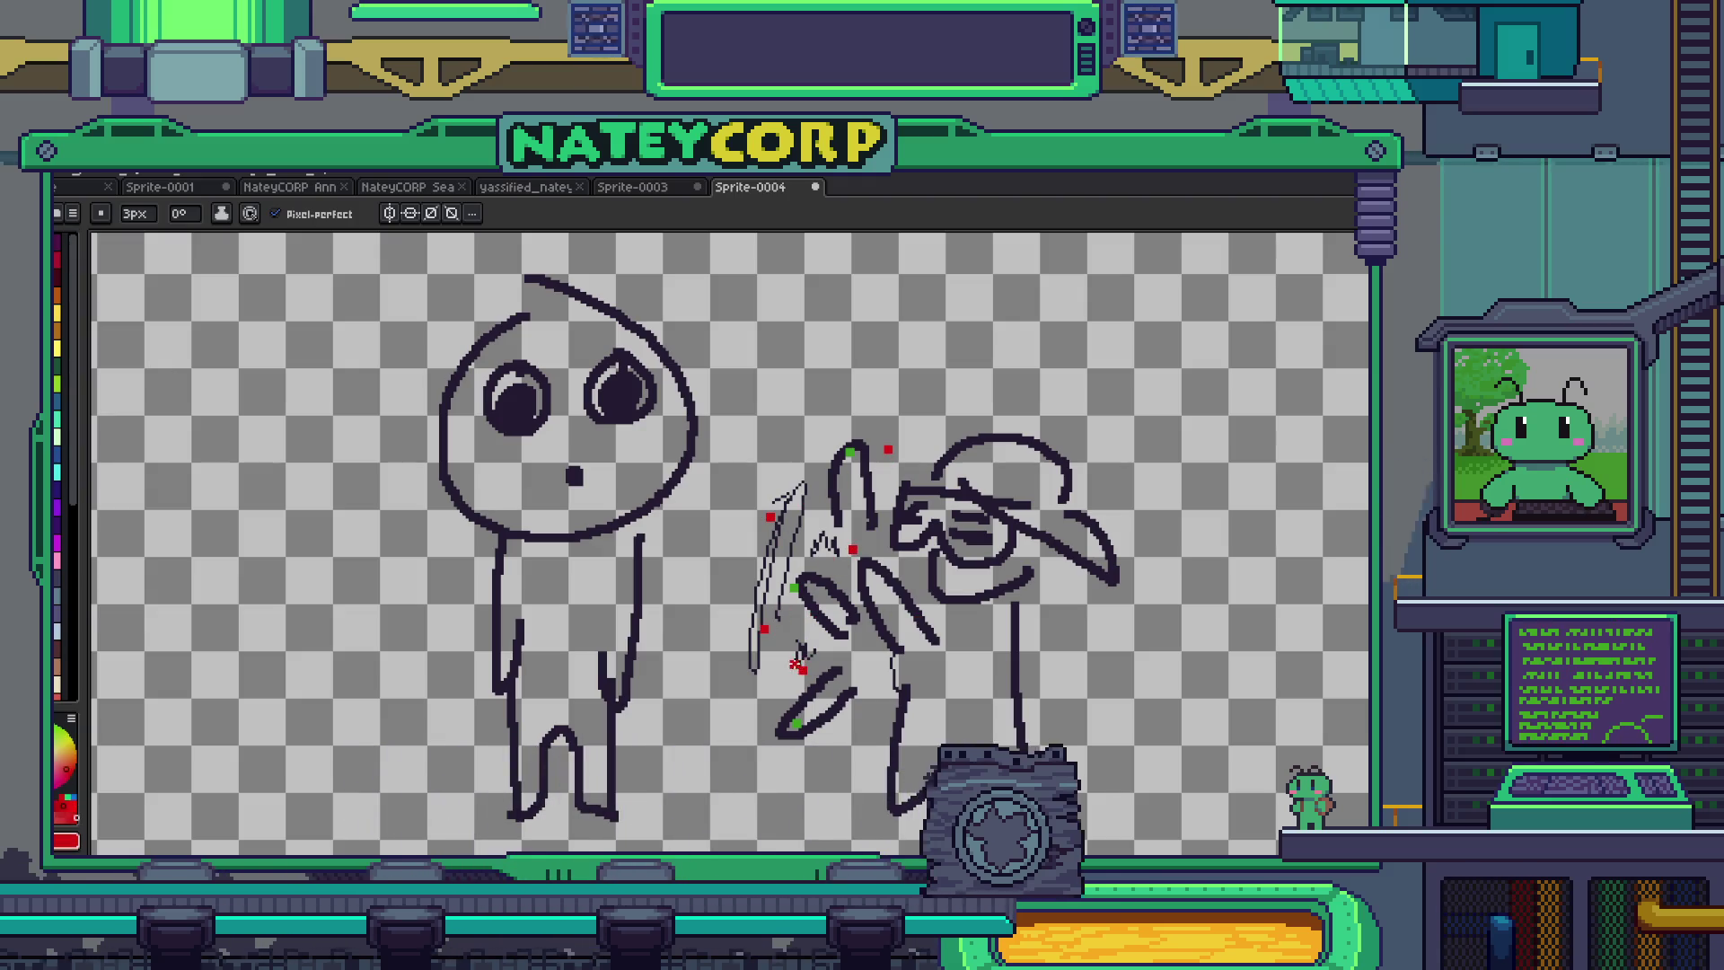
pyautogui.moveTo(797, 478); pyautogui.dragTo(764, 572)
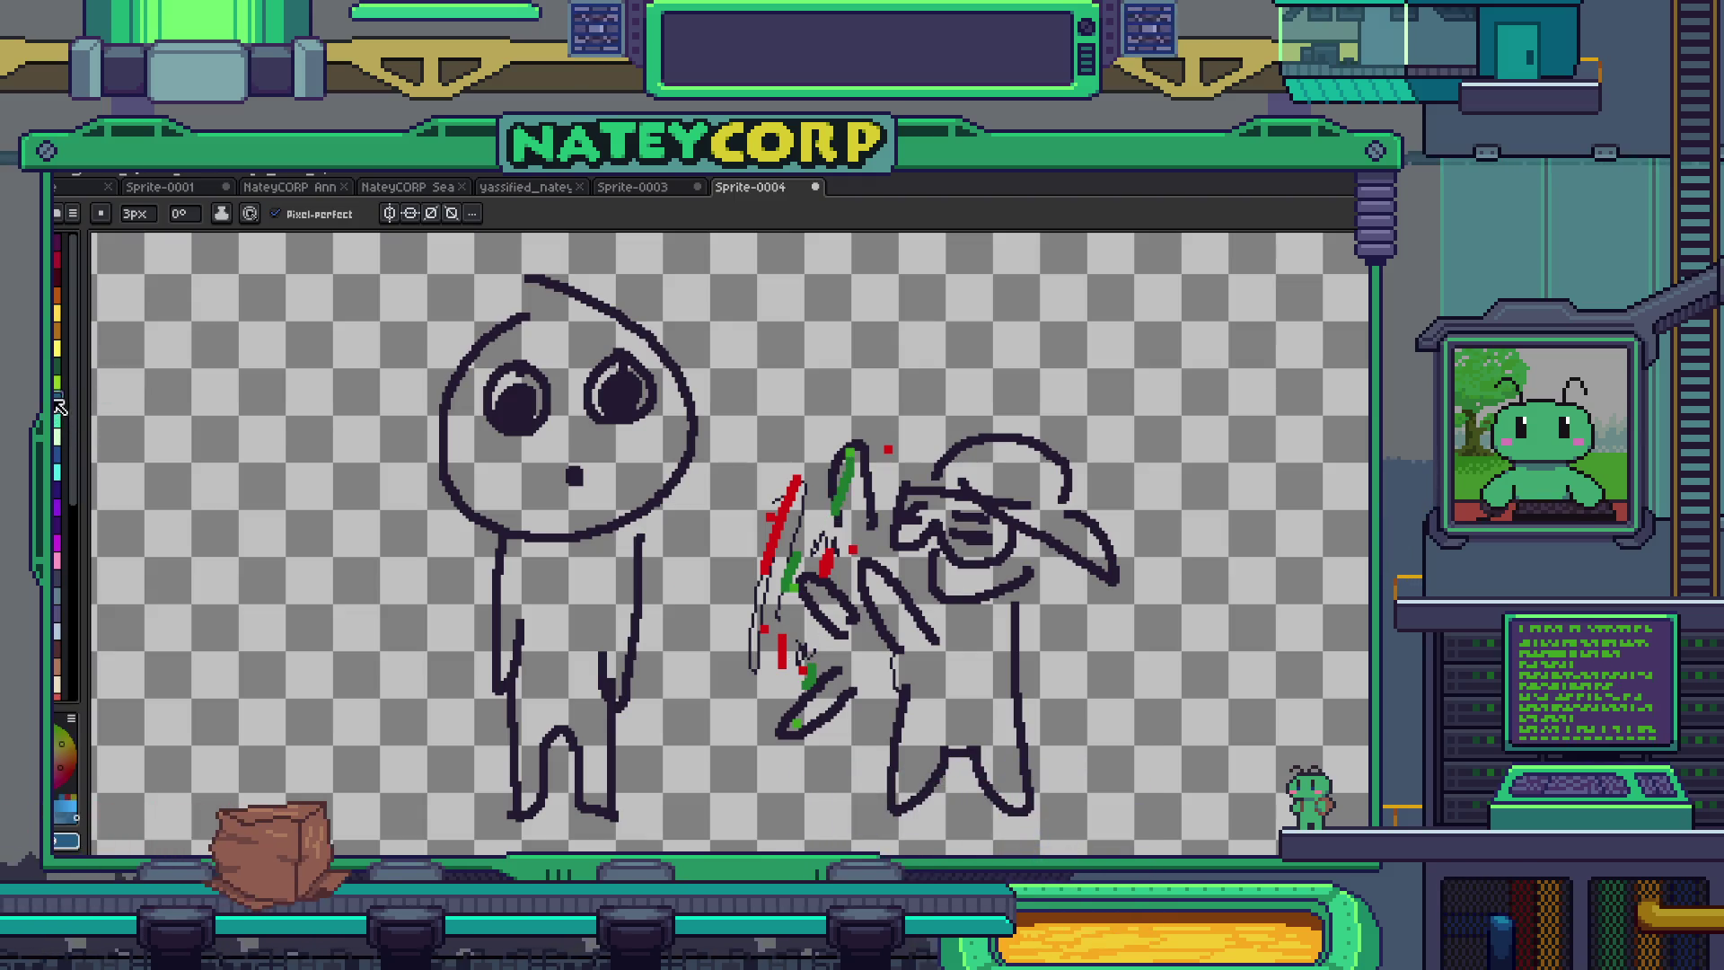
# - Select the capped figure with its coloured streaks, move it further right of the big-eyed figure, then deselect
pyautogui.press('m')
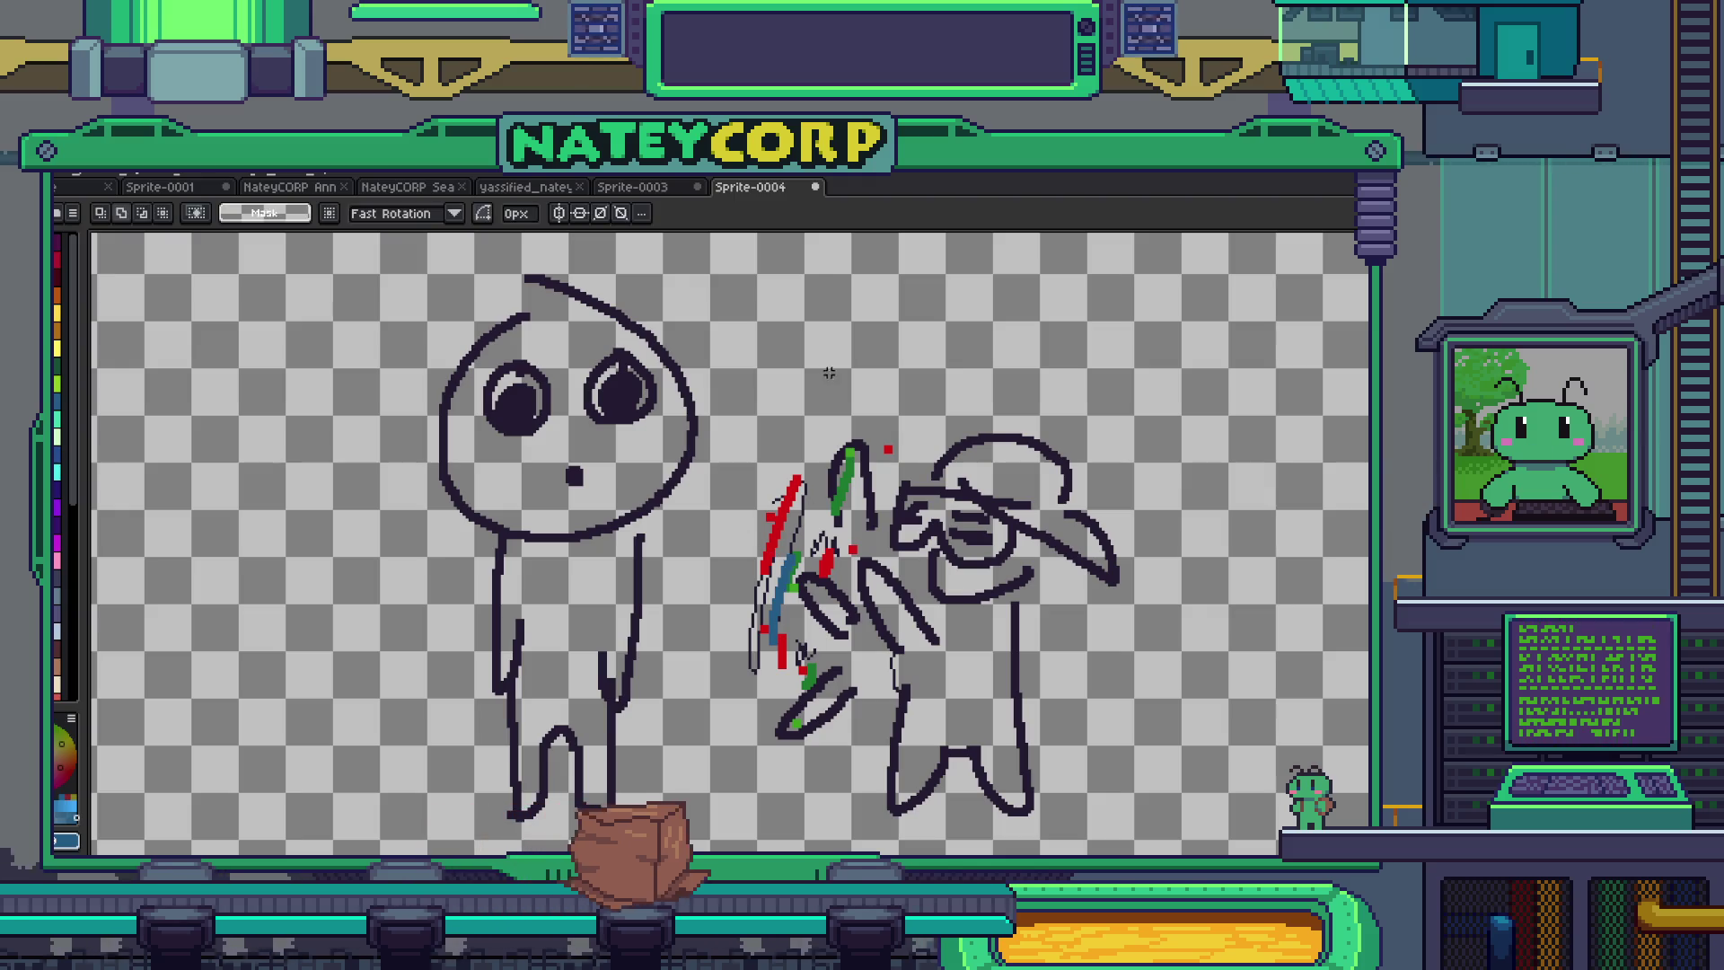
pyautogui.moveTo(1064, 763); pyautogui.dragTo(857, 628)
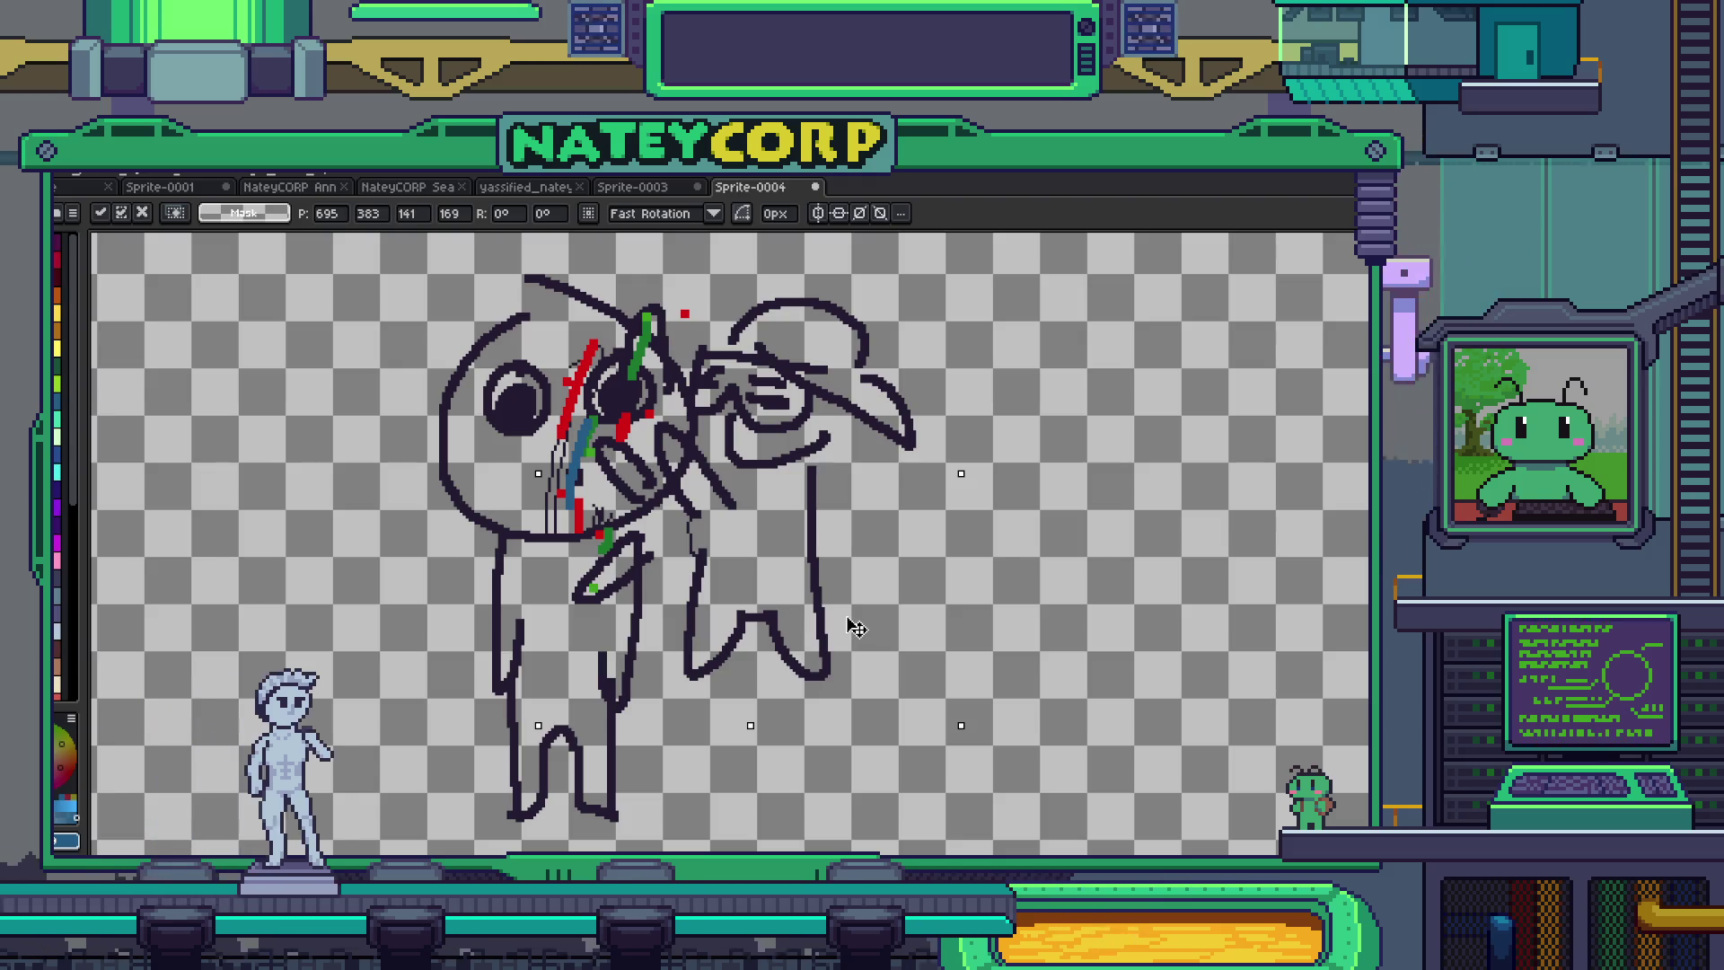
pyautogui.moveTo(857, 628); pyautogui.dragTo(842, 630)
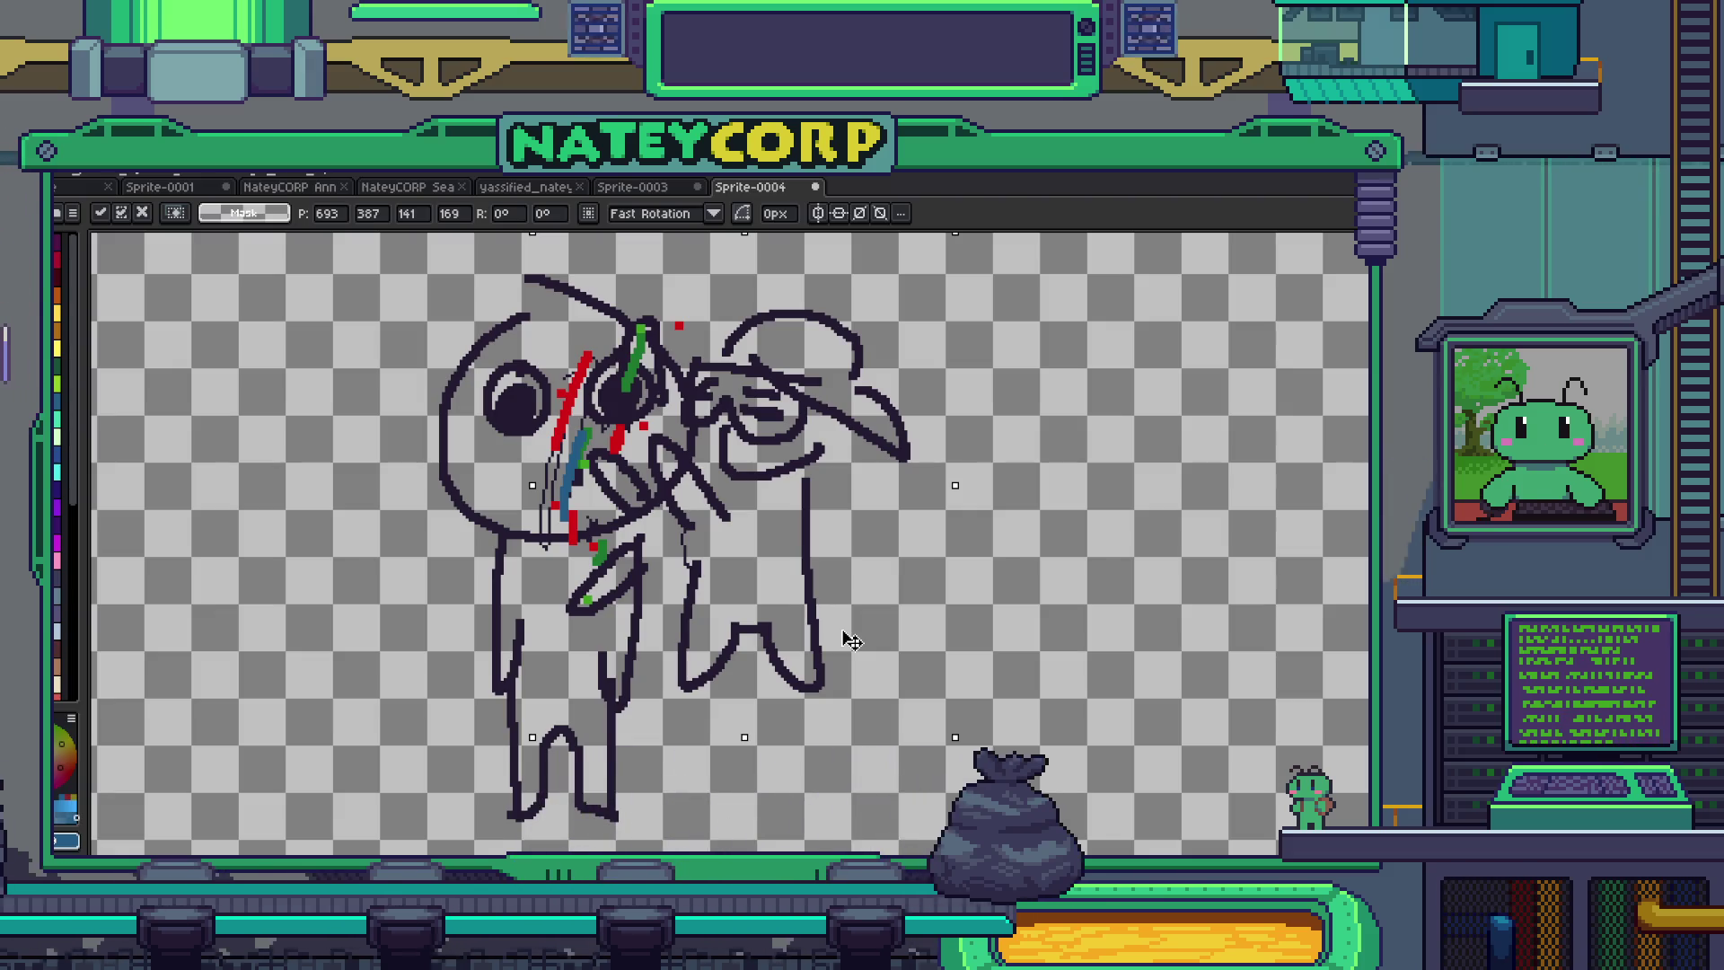
pyautogui.moveTo(850, 639)
pyautogui.mouseDown()
pyautogui.moveTo(1085, 804)
pyautogui.moveTo(832, 660)
pyautogui.moveTo(869, 643)
pyautogui.moveTo(1113, 696)
pyautogui.moveTo(1123, 762)
pyautogui.mouseUp()
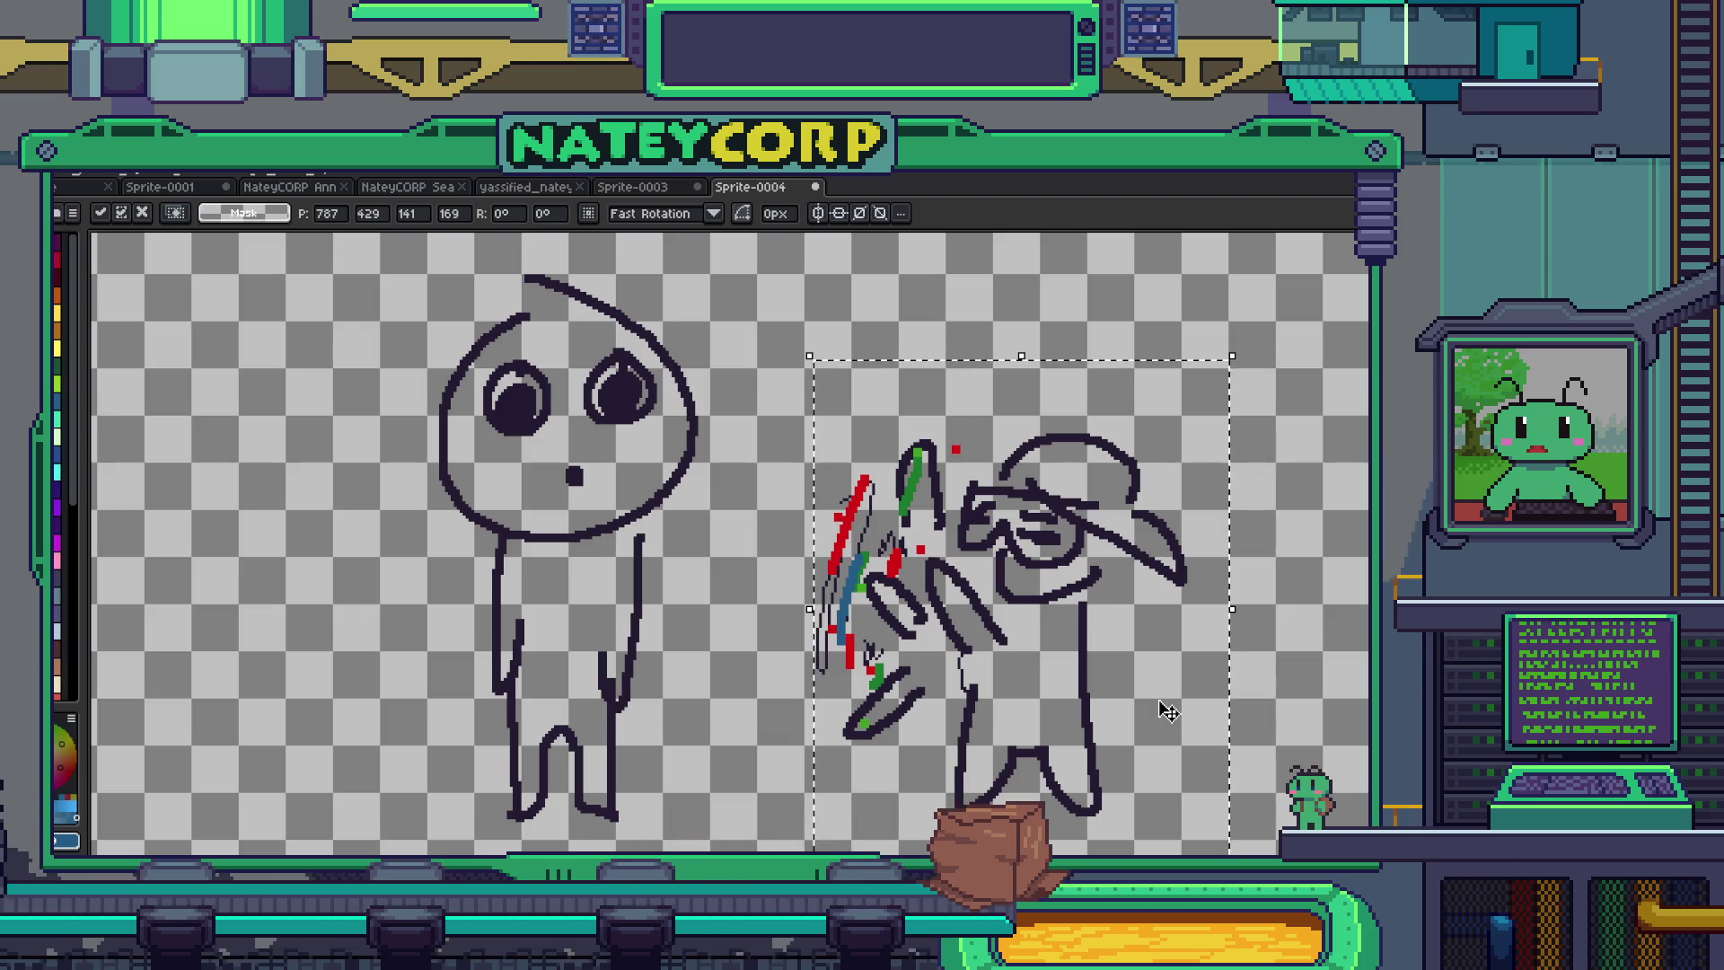
pyautogui.moveTo(1154, 681)
pyautogui.mouseDown()
pyautogui.moveTo(1038, 628)
pyautogui.moveTo(1037, 597)
pyautogui.moveTo(1057, 600)
pyautogui.mouseUp()
pyautogui.hotkey('ctrl', 'd')
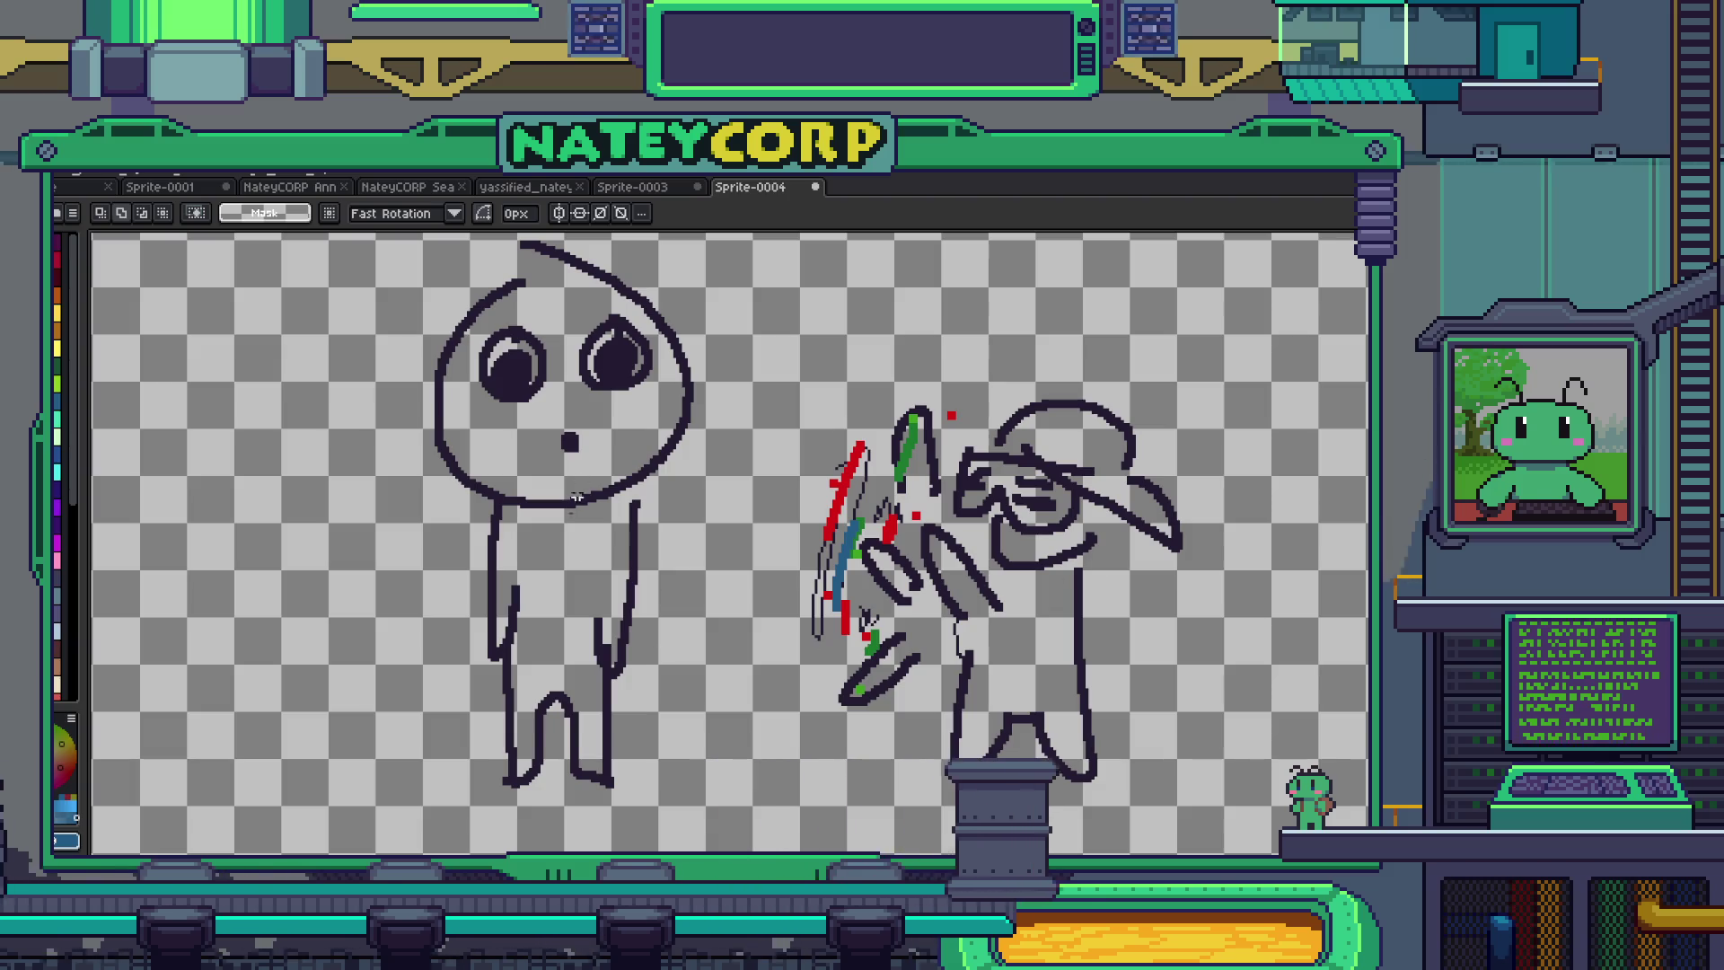
# - Pick the dark line colour and stretch the dot mouth into a tall open oval, then return to Sprite-0003
pyautogui.press('b')
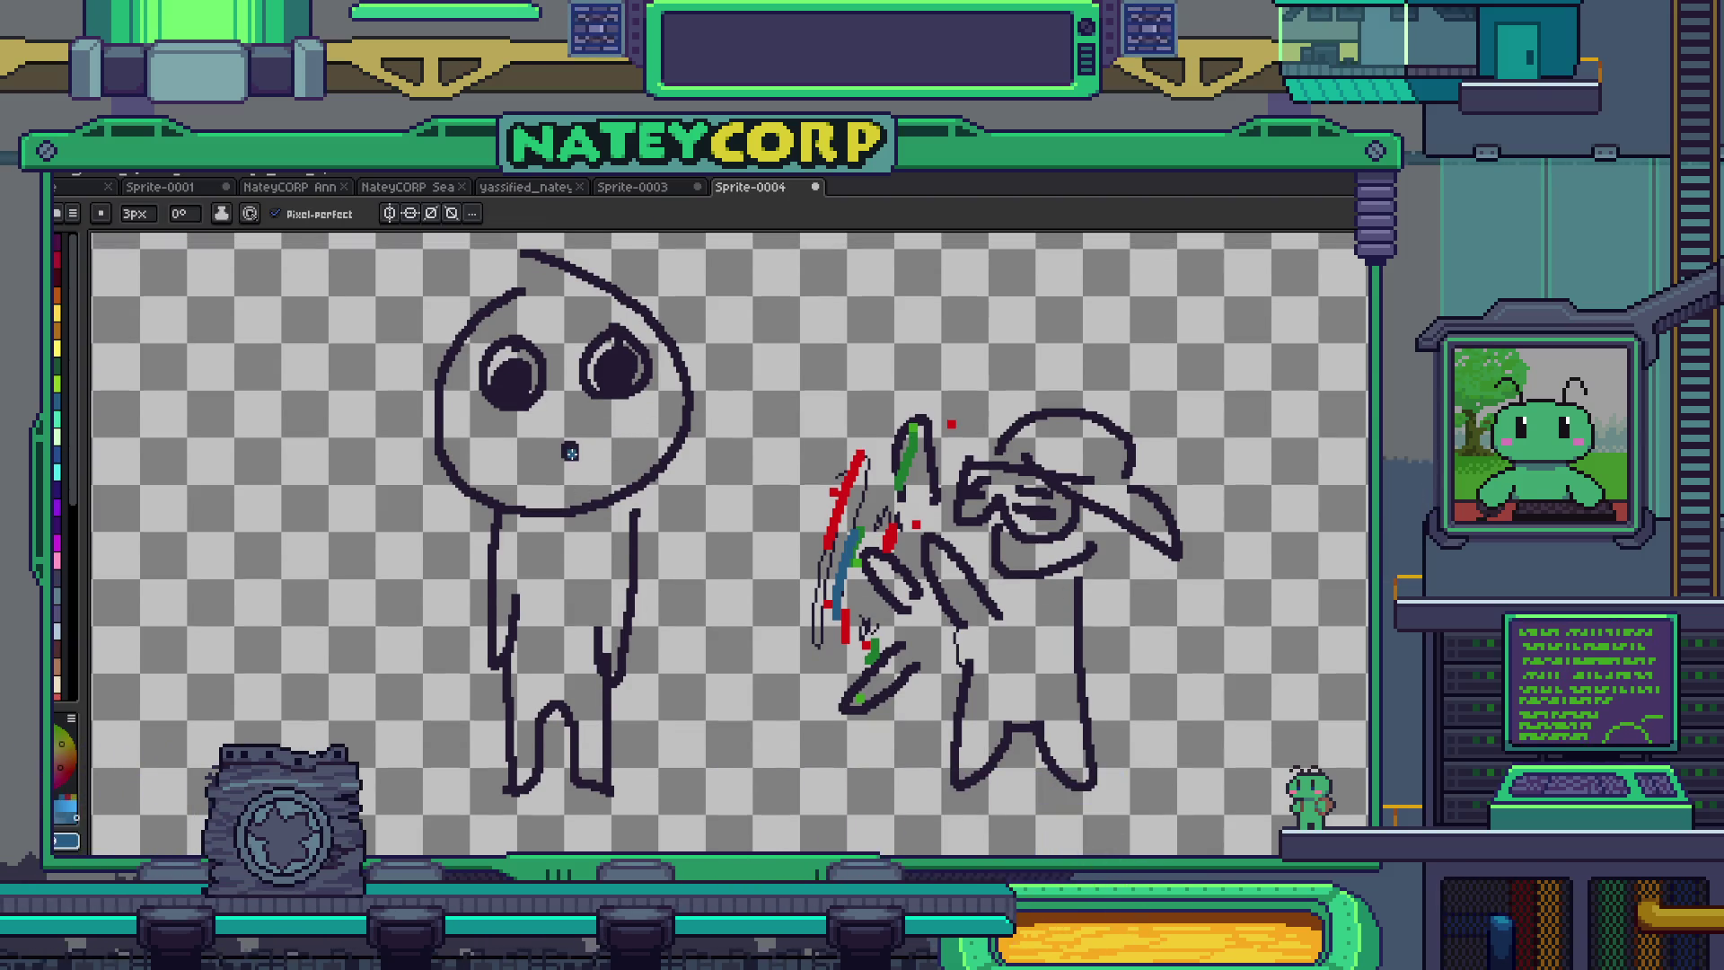
pyautogui.keyDown('alt'); pyautogui.click(570, 452); pyautogui.keyUp('alt')
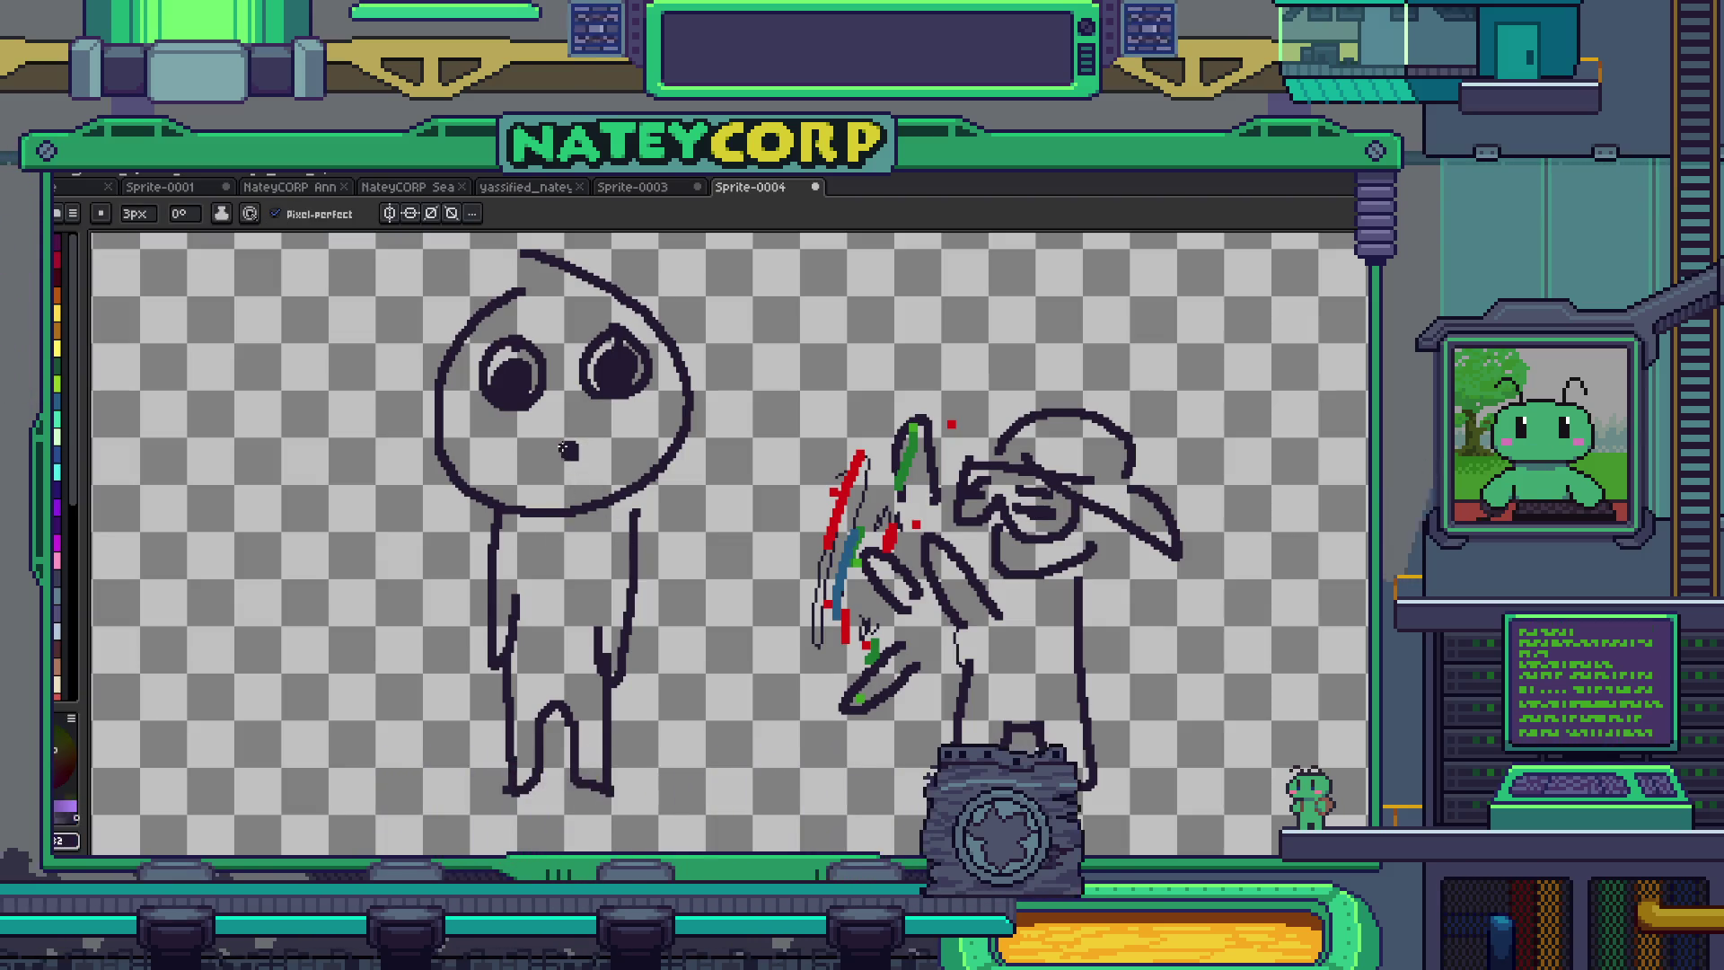
pyautogui.moveTo(567, 448); pyautogui.dragTo(571, 496)
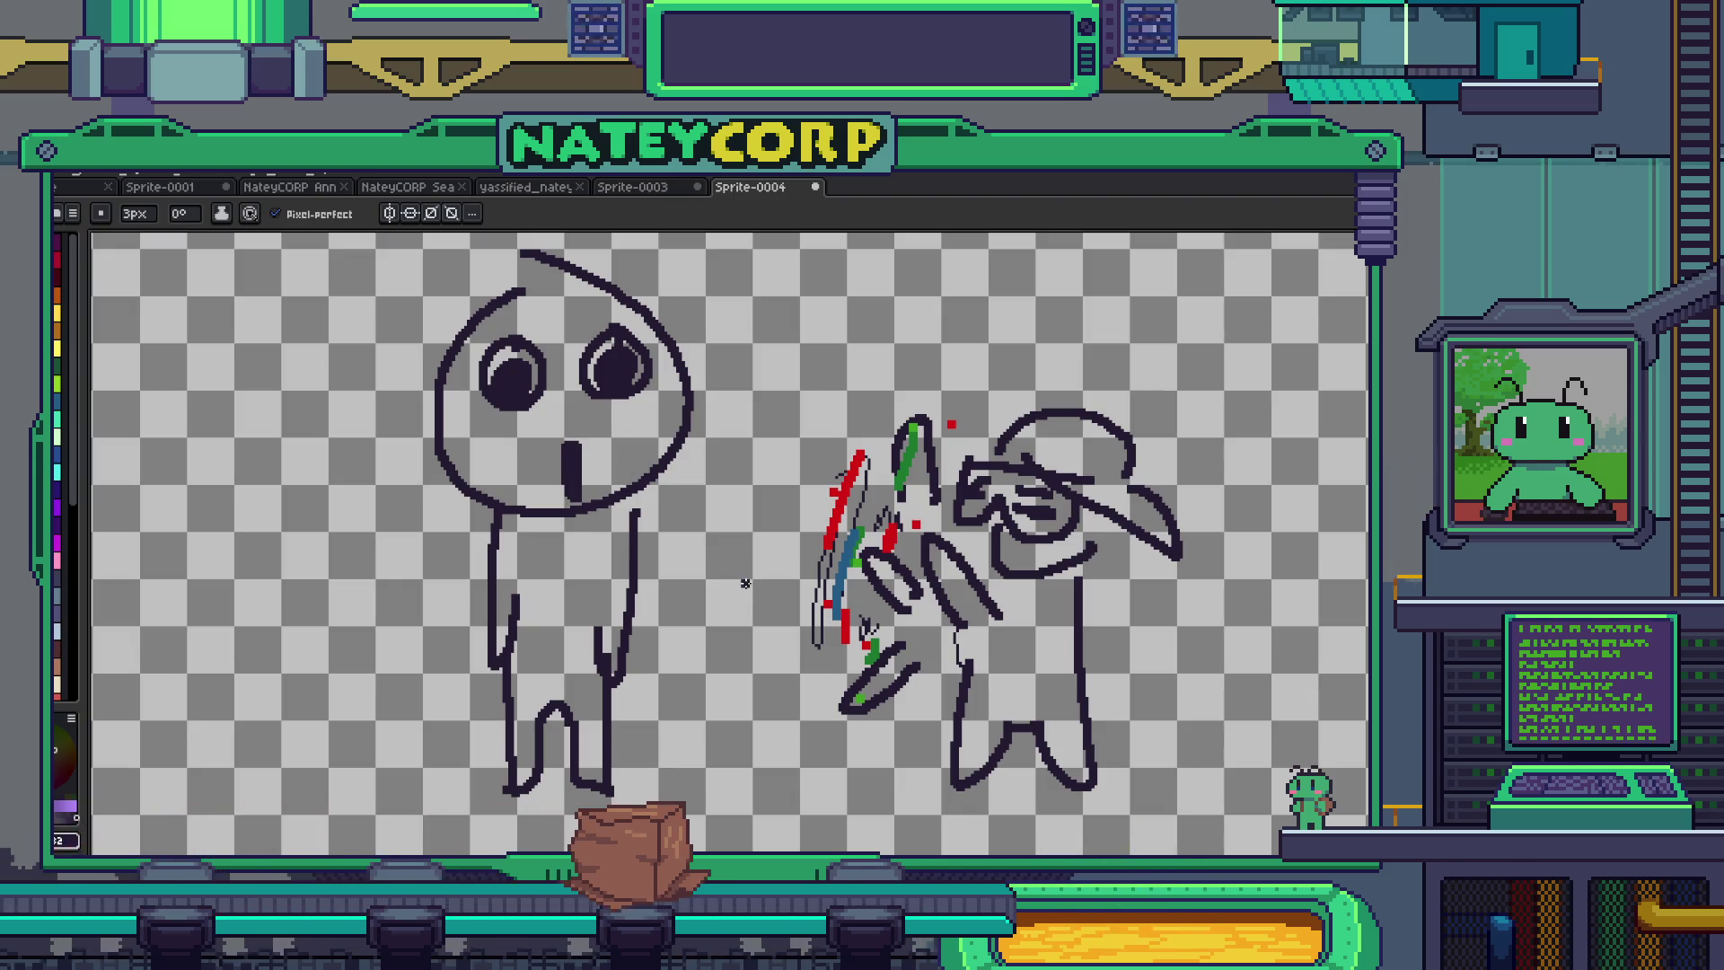
pyautogui.moveTo(818, 608); pyautogui.dragTo(793, 622)
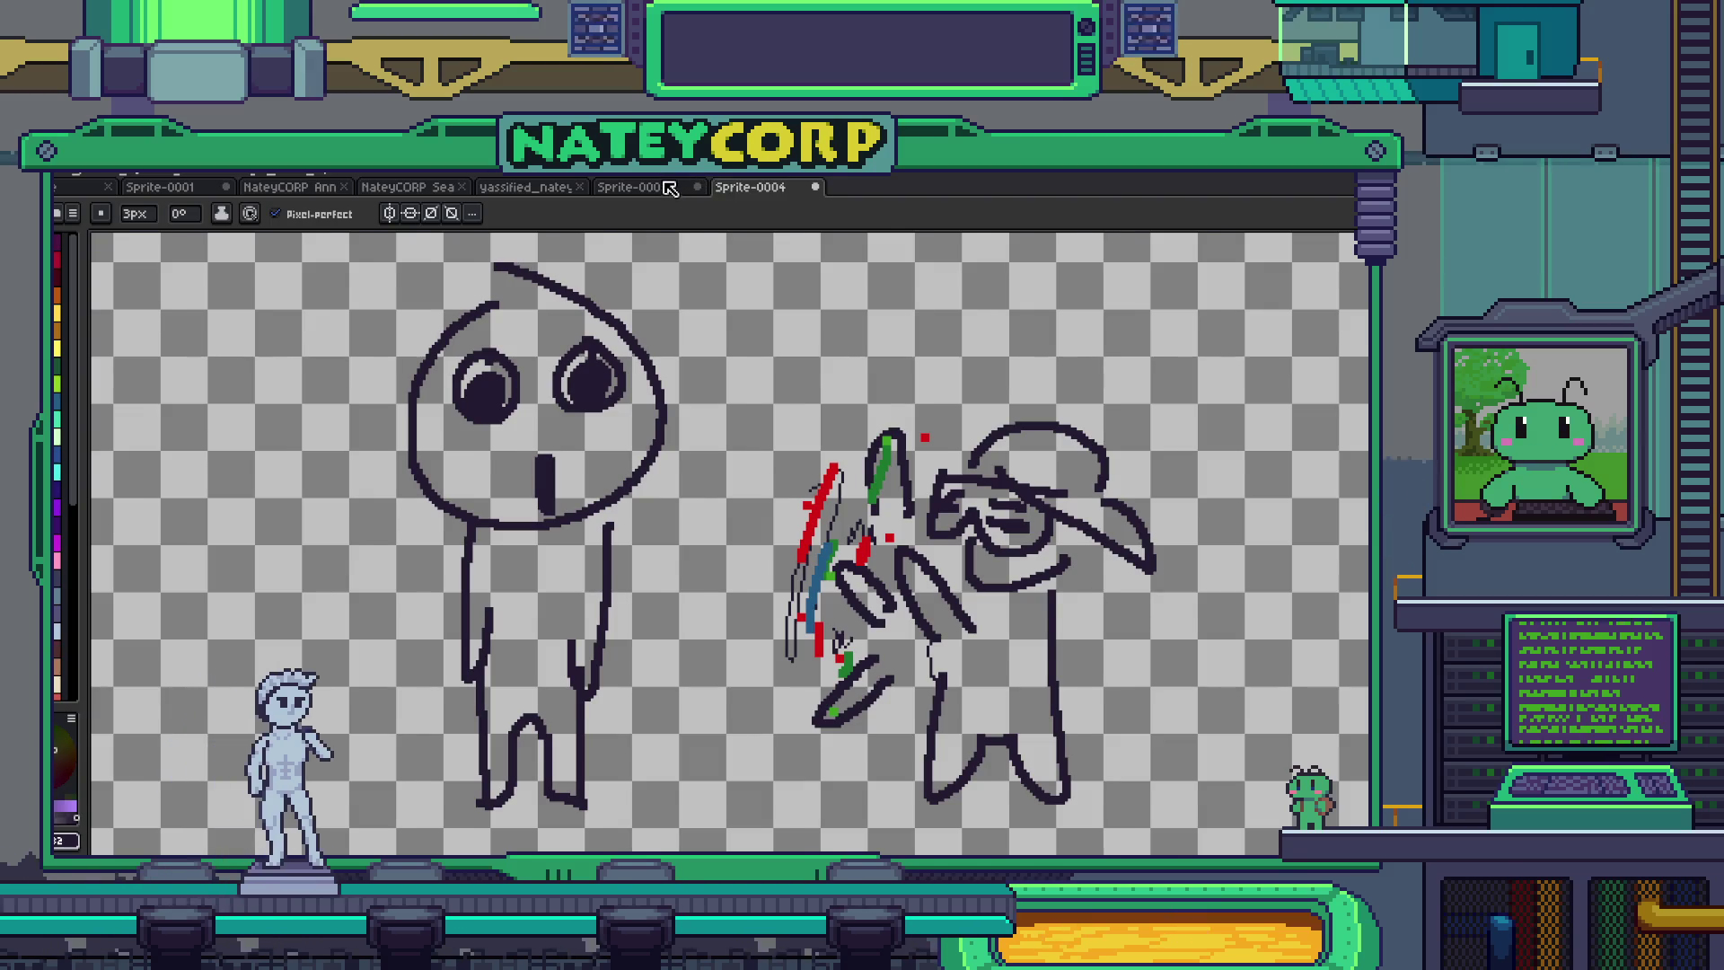
pyautogui.hotkey('ctrl', 'shift', 'Tab')
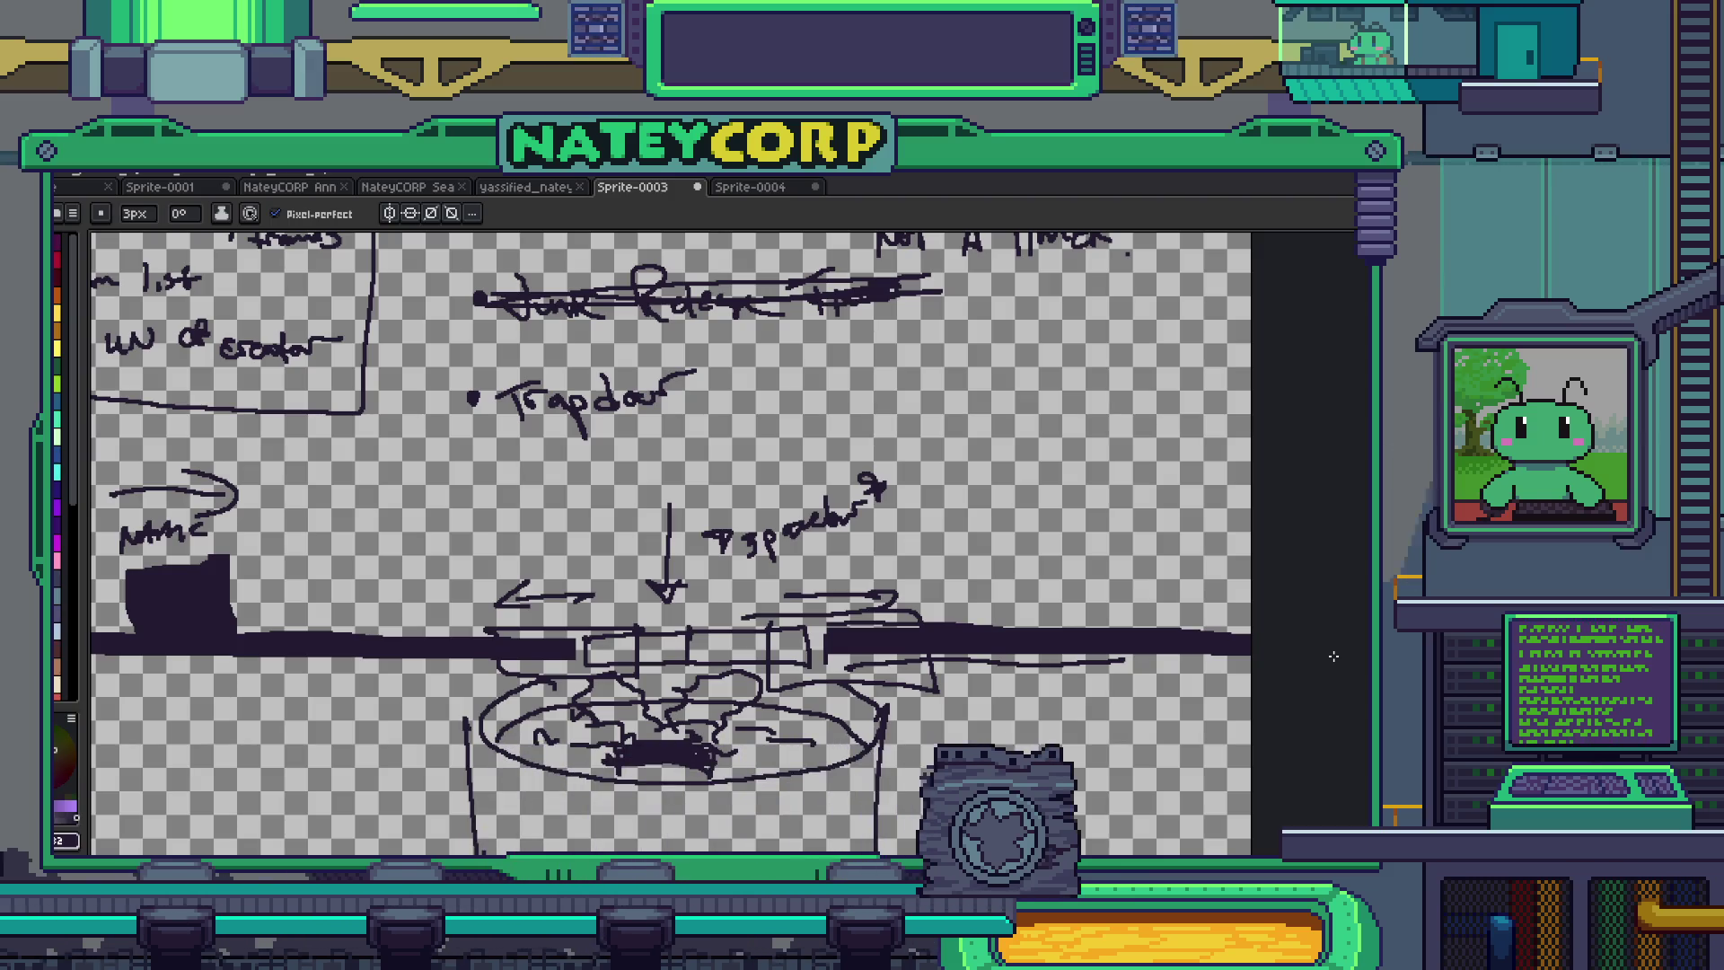
pyautogui.moveTo(933, 571); pyautogui.dragTo(942, 576)
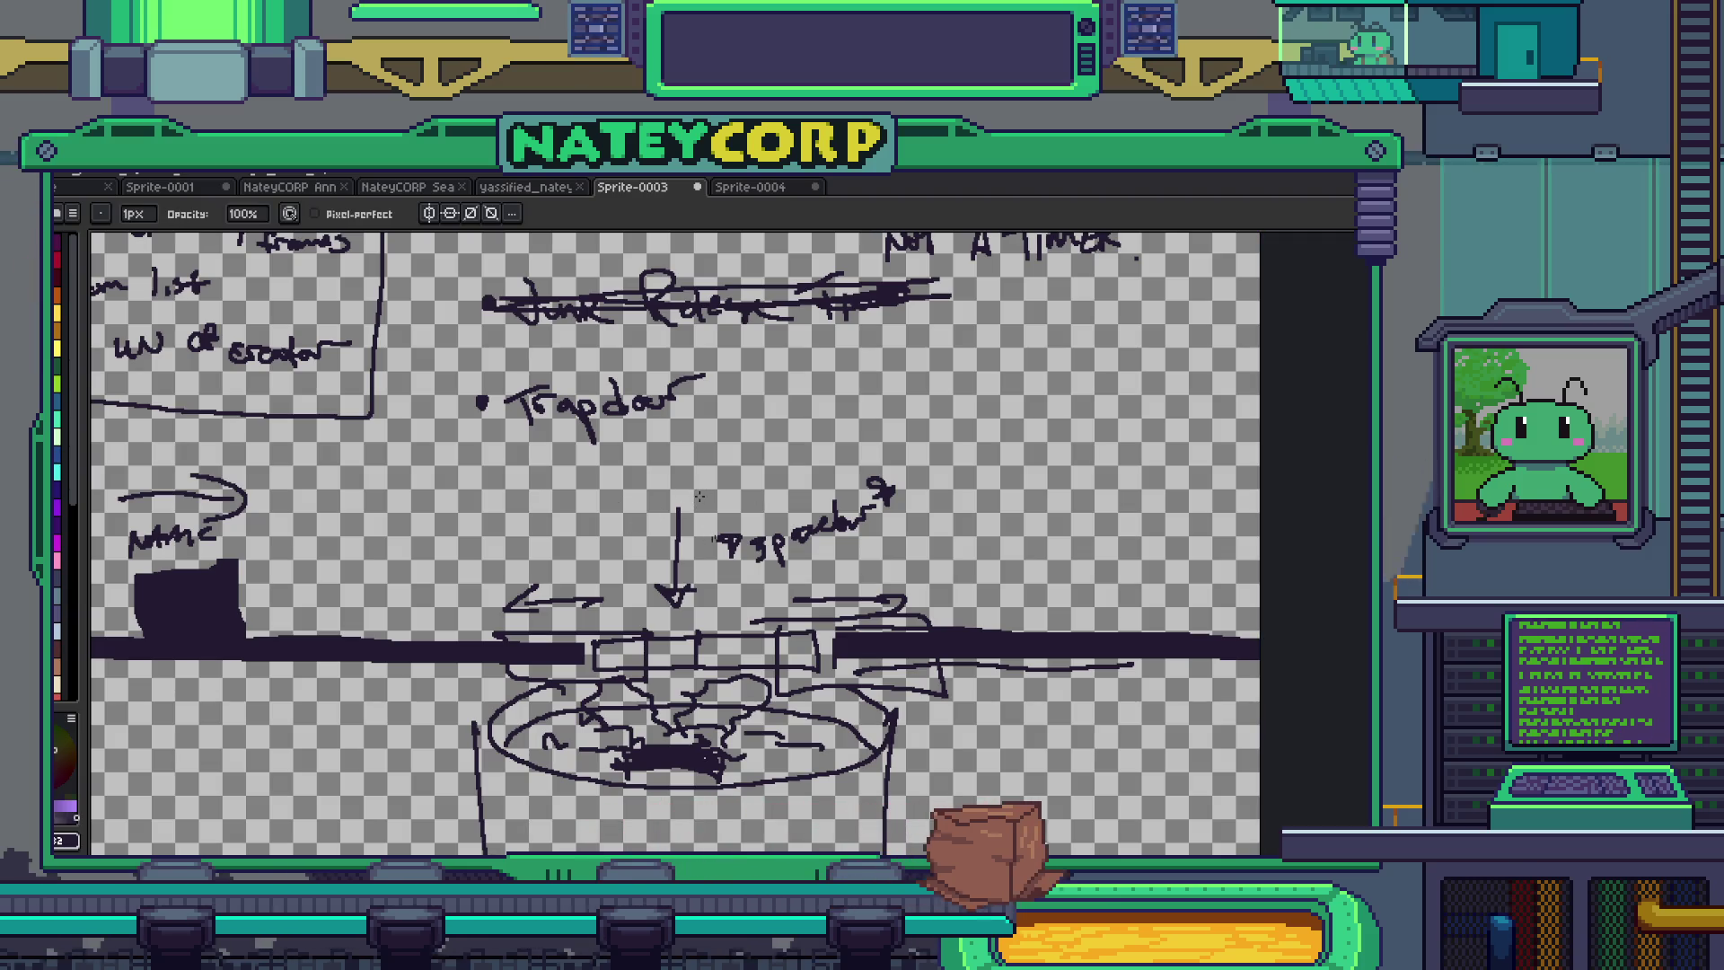
# - Draw asterisks before and after 'spacer' in the notes, then zoom out to view the whole sketch
pyautogui.press('v')
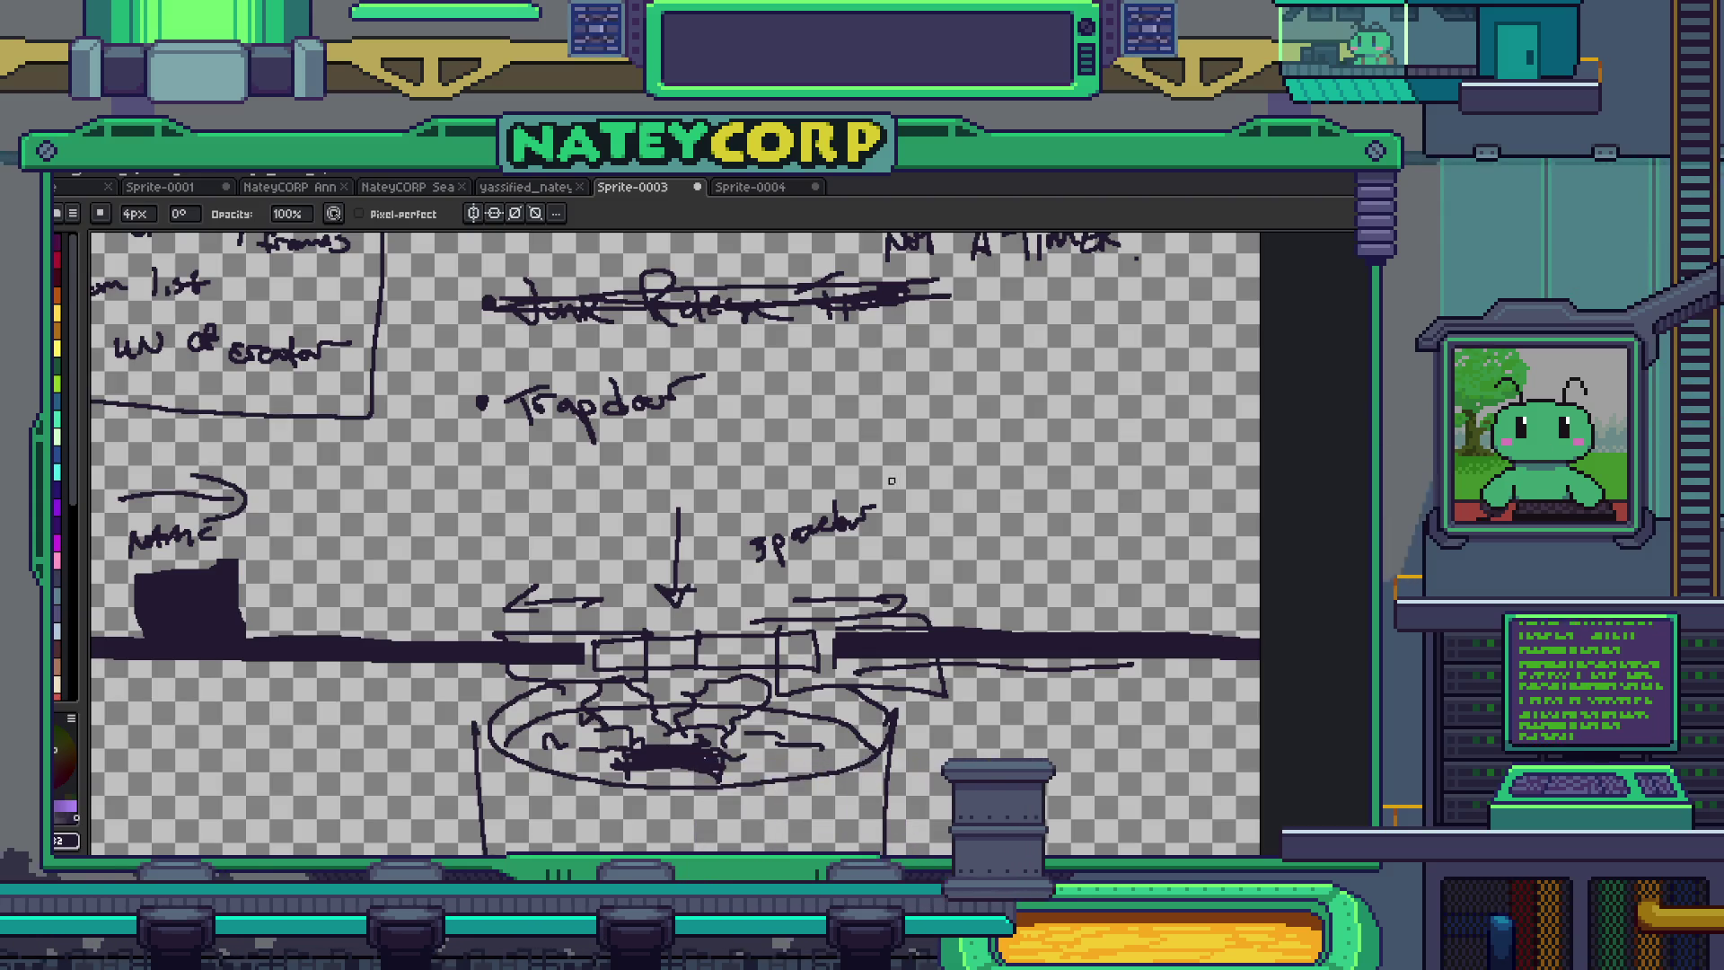
pyautogui.scroll(3, 833, 531)
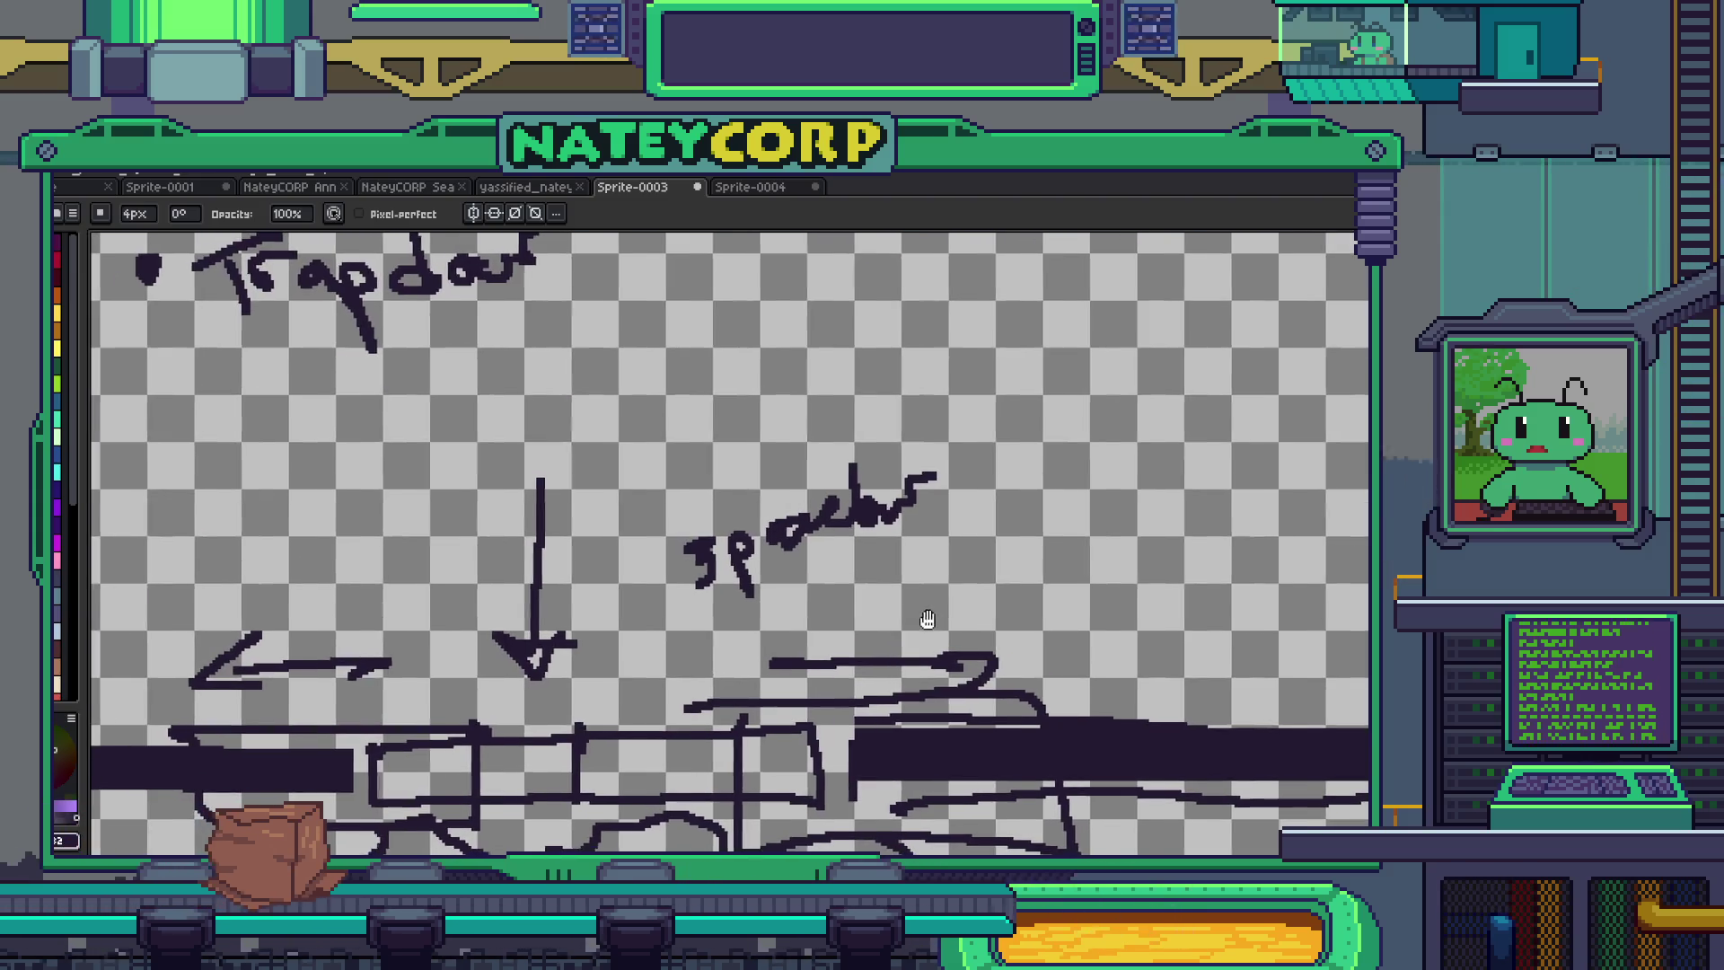
pyautogui.press('i')
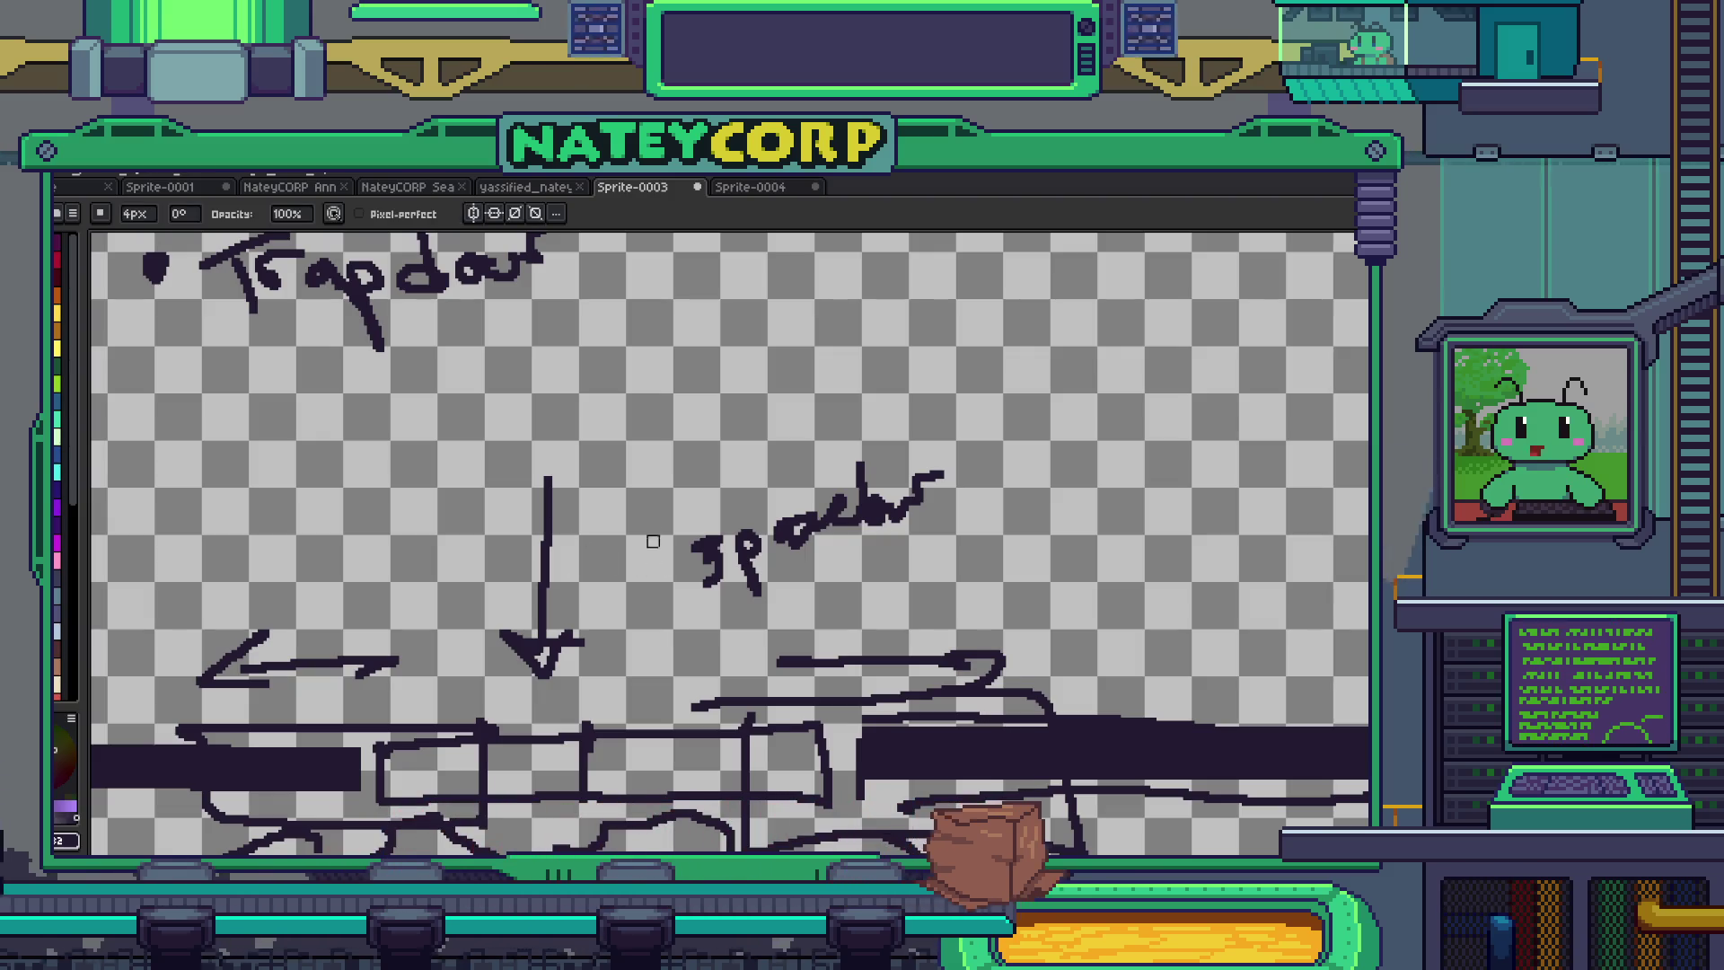
pyautogui.moveTo(658, 566)
pyautogui.mouseDown()
pyautogui.moveTo(664, 523)
pyautogui.moveTo(673, 561)
pyautogui.mouseUp()
pyautogui.moveTo(930, 452)
pyautogui.mouseDown()
pyautogui.moveTo(950, 410)
pyautogui.moveTo(962, 449)
pyautogui.mouseUp()
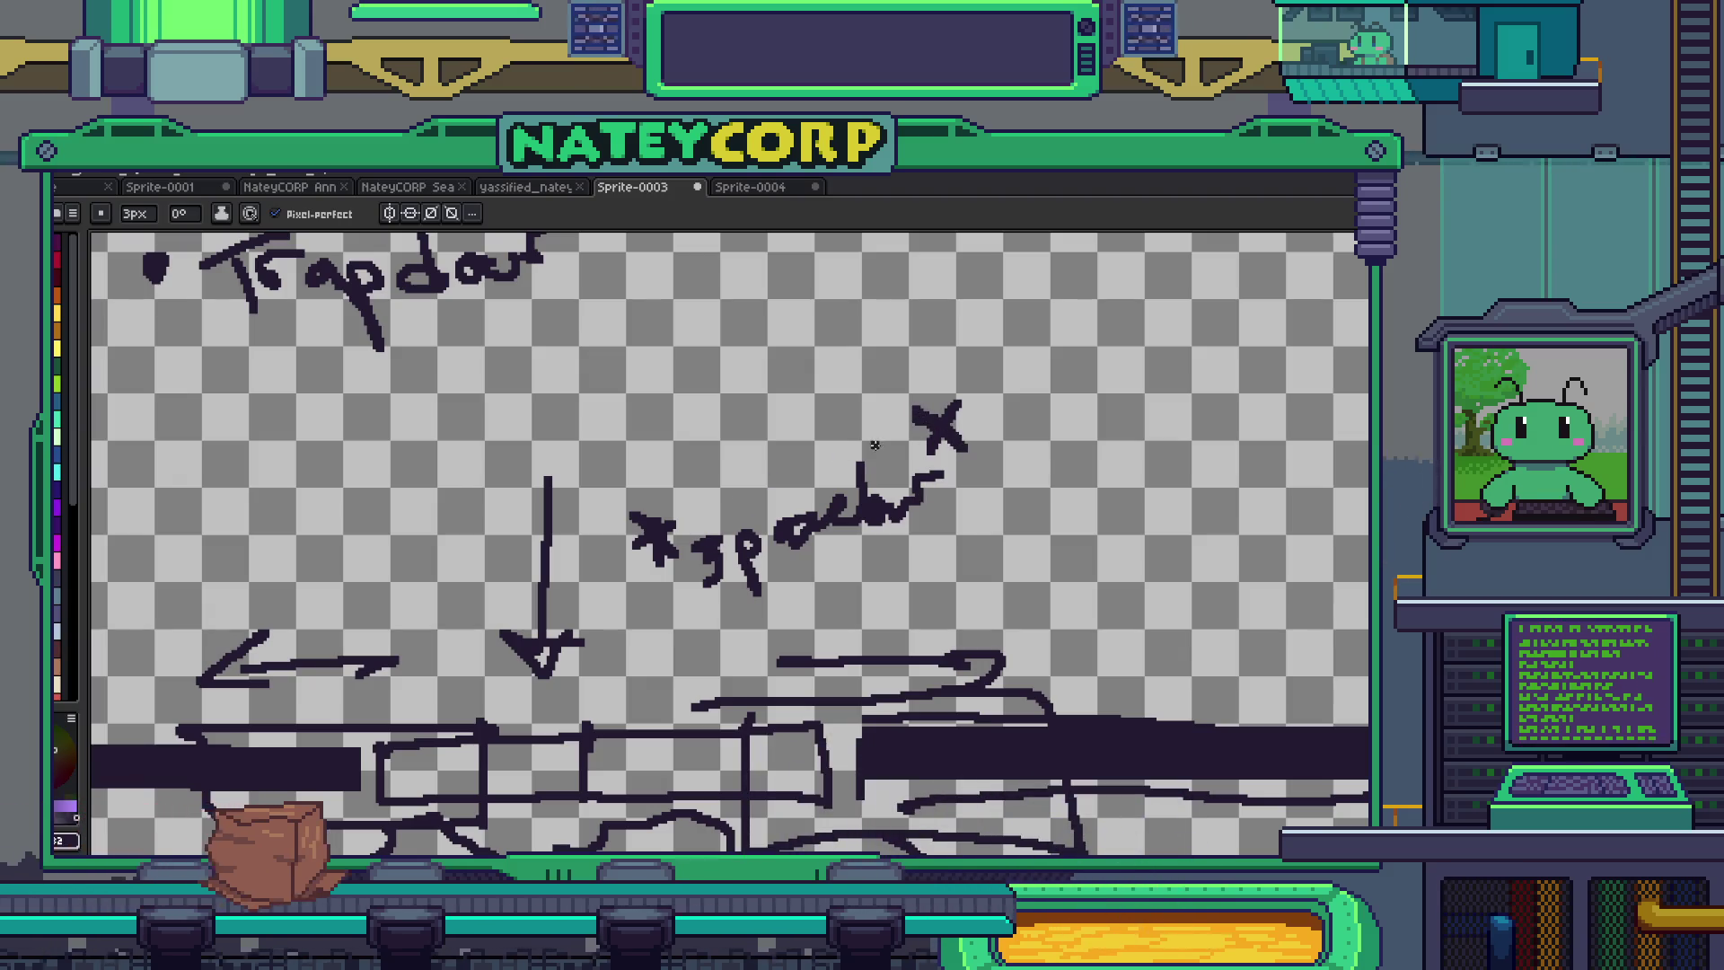
pyautogui.scroll(-4, 876, 445)
pyautogui.scroll(3, 908, 453)
pyautogui.moveTo(863, 536)
pyautogui.mouseDown()
pyautogui.moveTo(822, 545)
pyautogui.moveTo(878, 808)
pyautogui.moveTo(839, 673)
pyautogui.moveTo(872, 588)
pyautogui.moveTo(850, 561)
pyautogui.mouseUp()
pyautogui.scroll(-2, 857, 503)
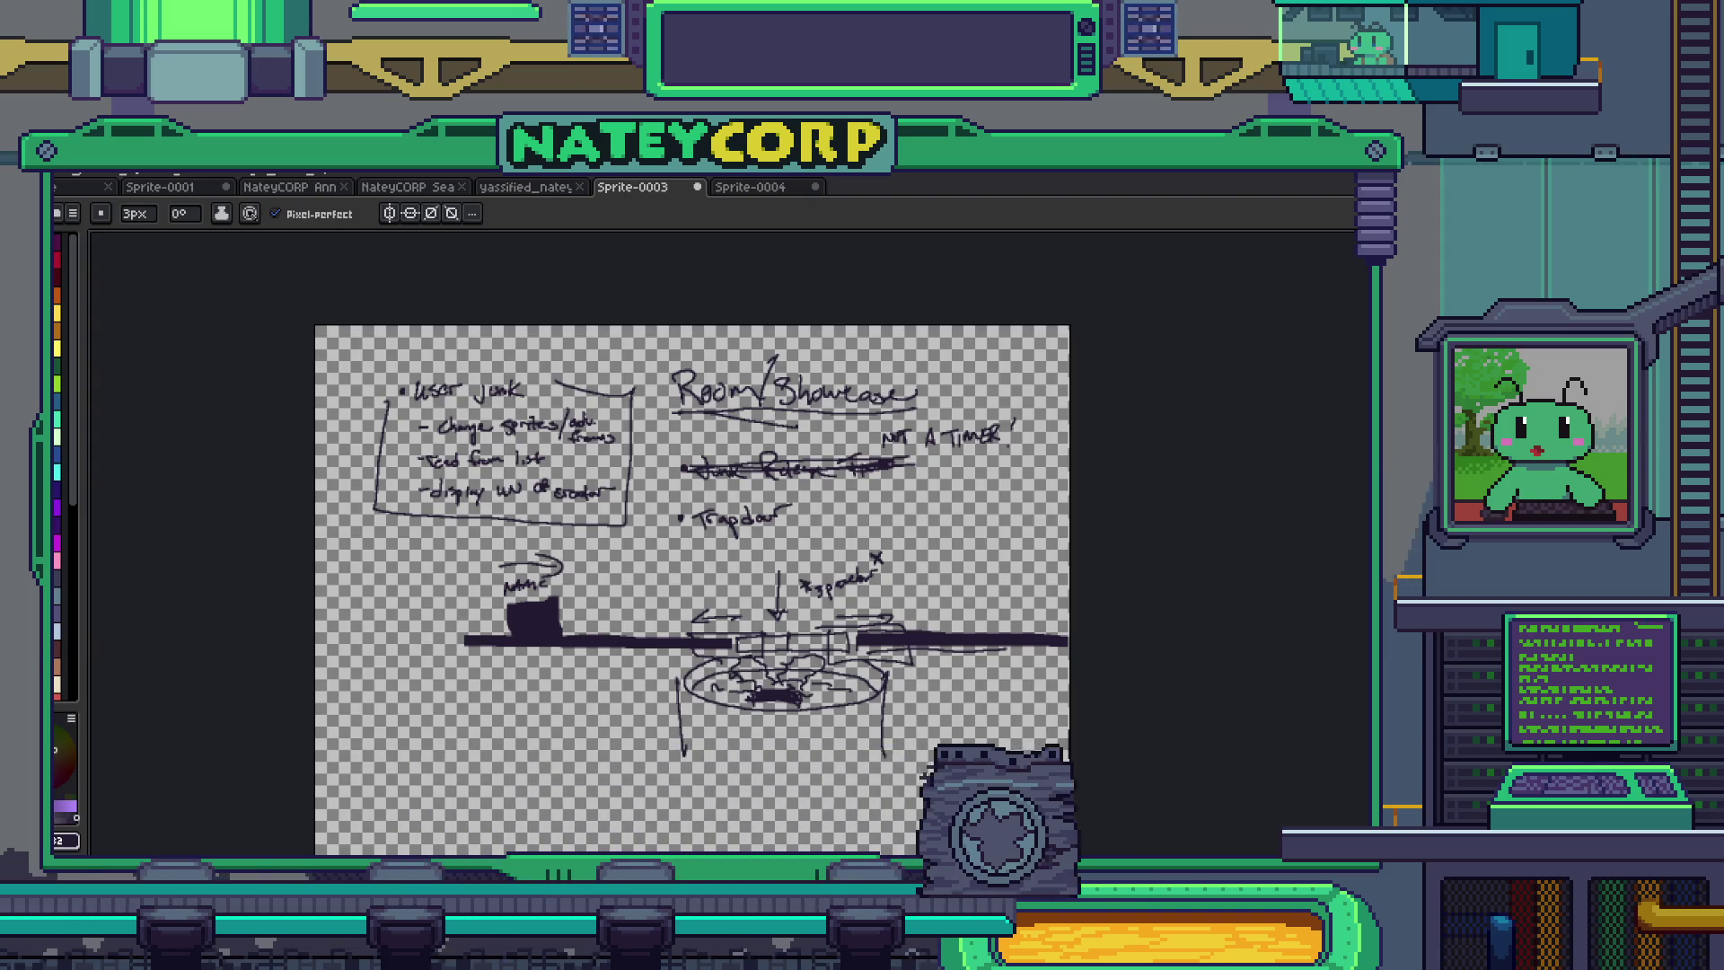
pyautogui.moveTo(1012, 611); pyautogui.dragTo(954, 585)
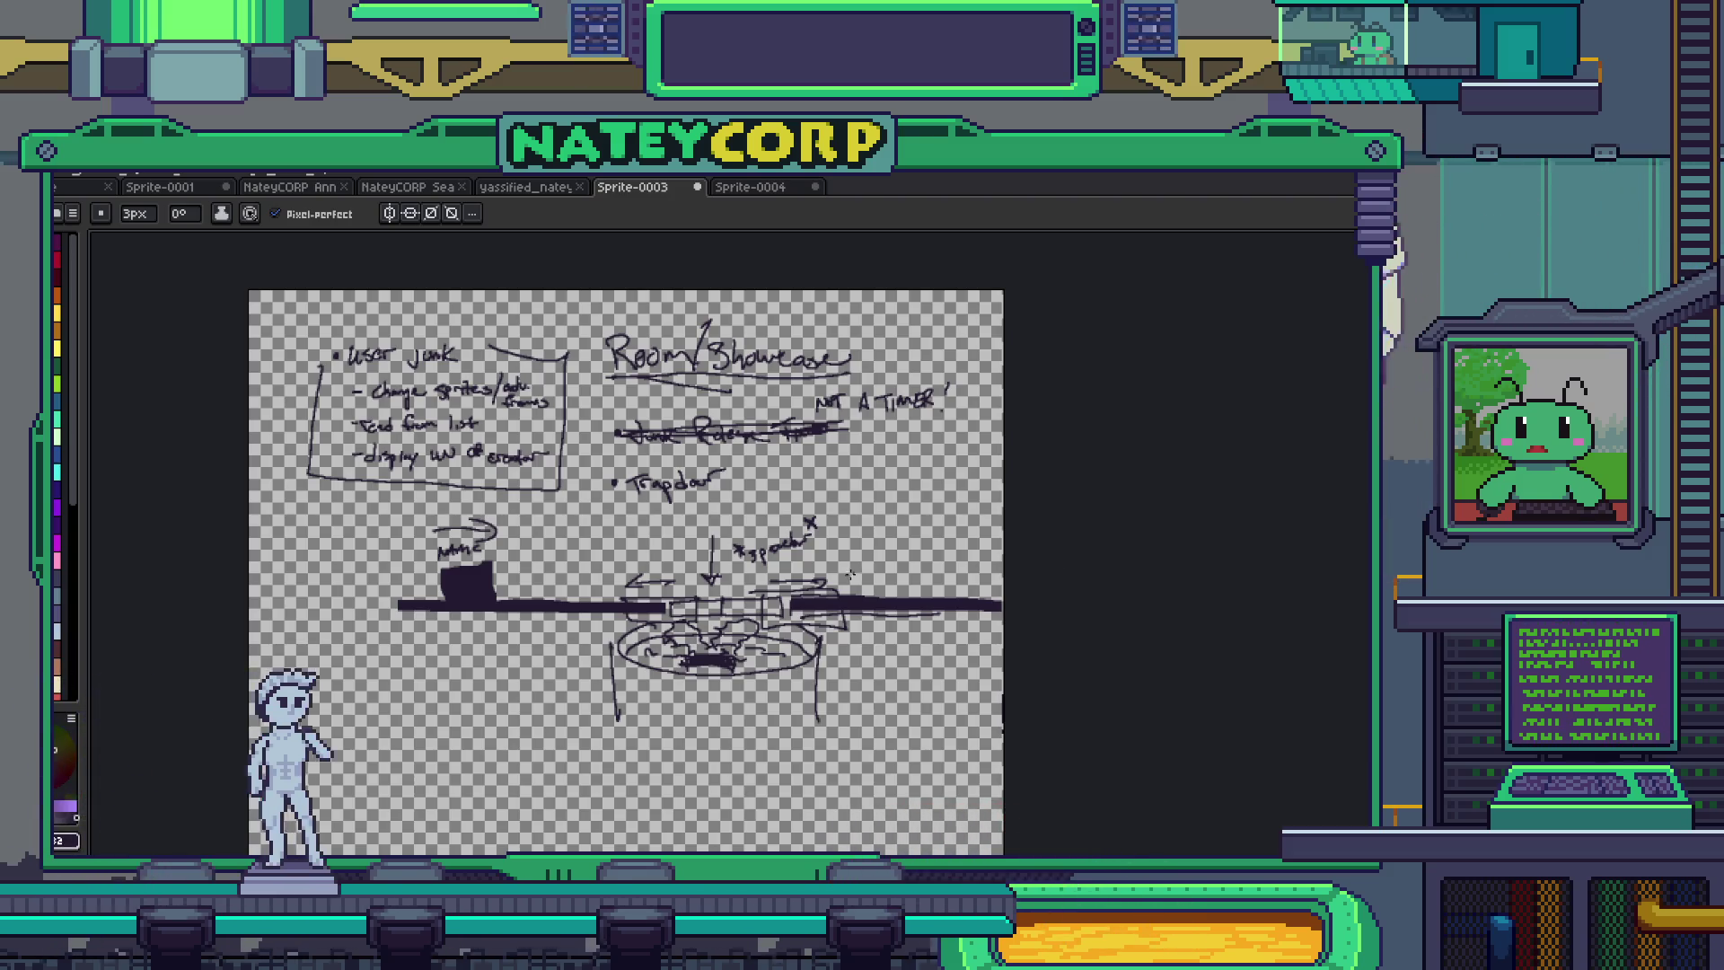
pyautogui.scroll(2, 858, 565)
pyautogui.moveTo(883, 515)
pyautogui.mouseDown()
pyautogui.moveTo(1082, 608)
pyautogui.moveTo(552, 588)
pyautogui.moveTo(601, 563)
pyautogui.moveTo(598, 539)
pyautogui.moveTo(612, 573)
pyautogui.mouseUp()
# - Handwrite the bullet note about manual dispersal as the showcase moves forward, then create Sprite-0005
pyautogui.moveTo(759, 536); pyautogui.dragTo(746, 548)
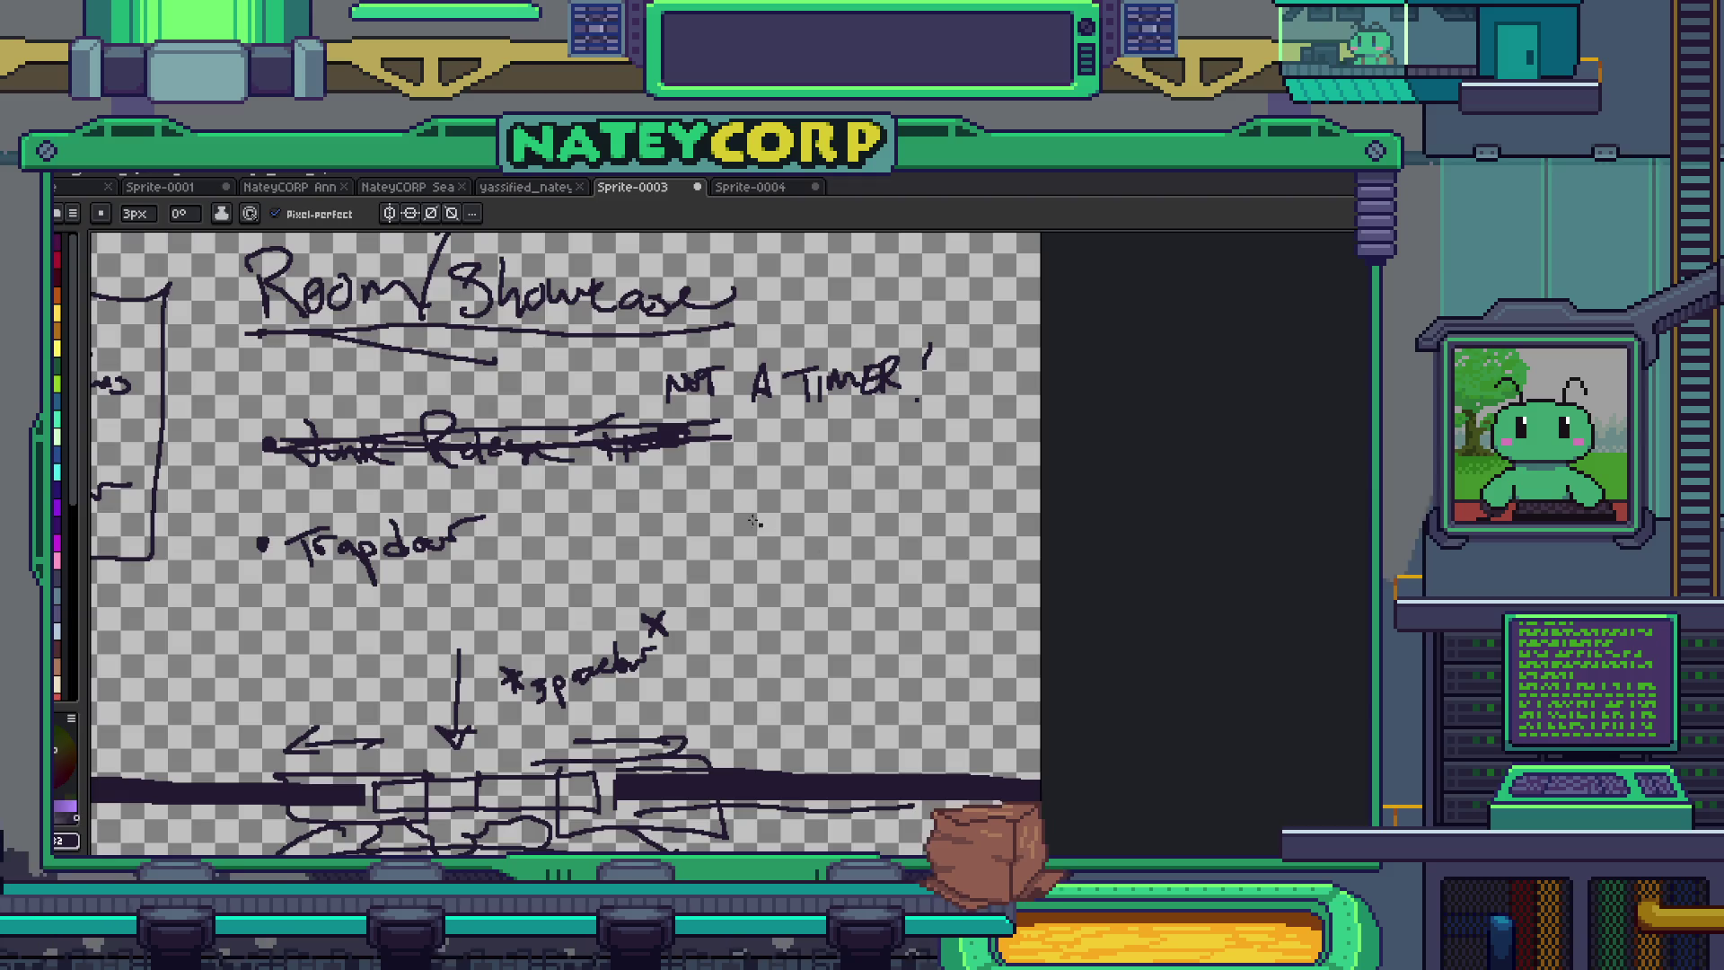
pyautogui.moveTo(686, 468)
pyautogui.mouseDown()
pyautogui.moveTo(704, 503)
pyautogui.moveTo(759, 476)
pyautogui.moveTo(808, 489)
pyautogui.moveTo(816, 460)
pyautogui.moveTo(970, 465)
pyautogui.moveTo(981, 447)
pyautogui.mouseUp()
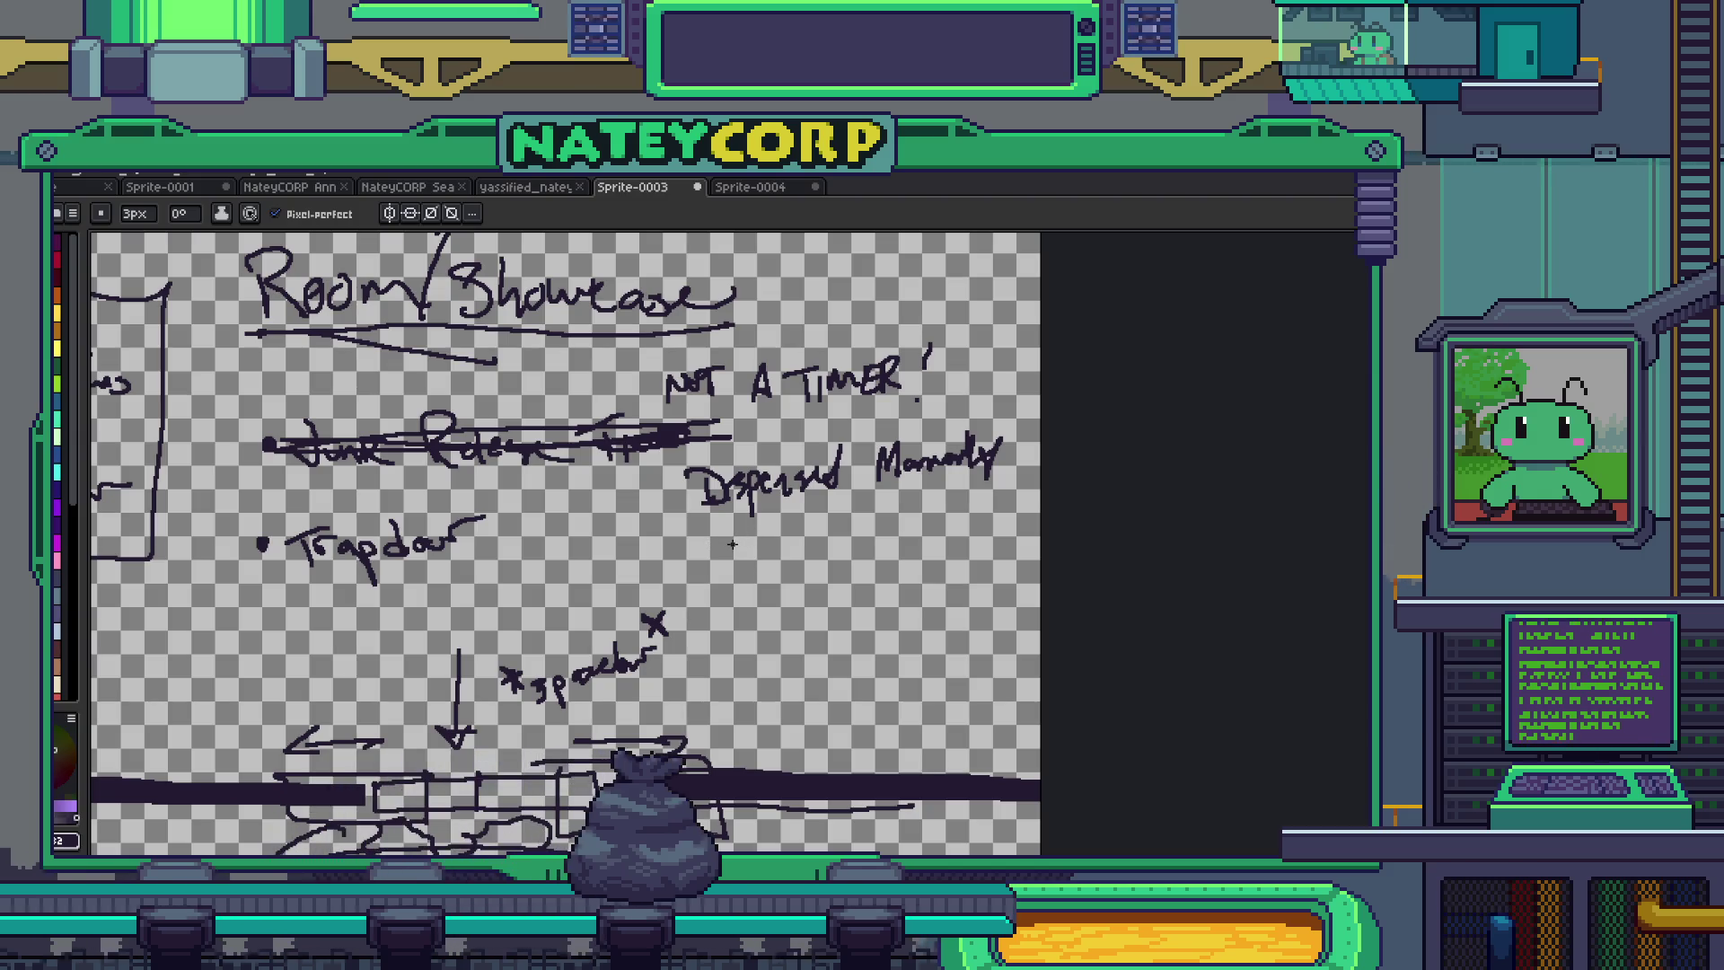
pyautogui.moveTo(724, 532); pyautogui.dragTo(797, 539)
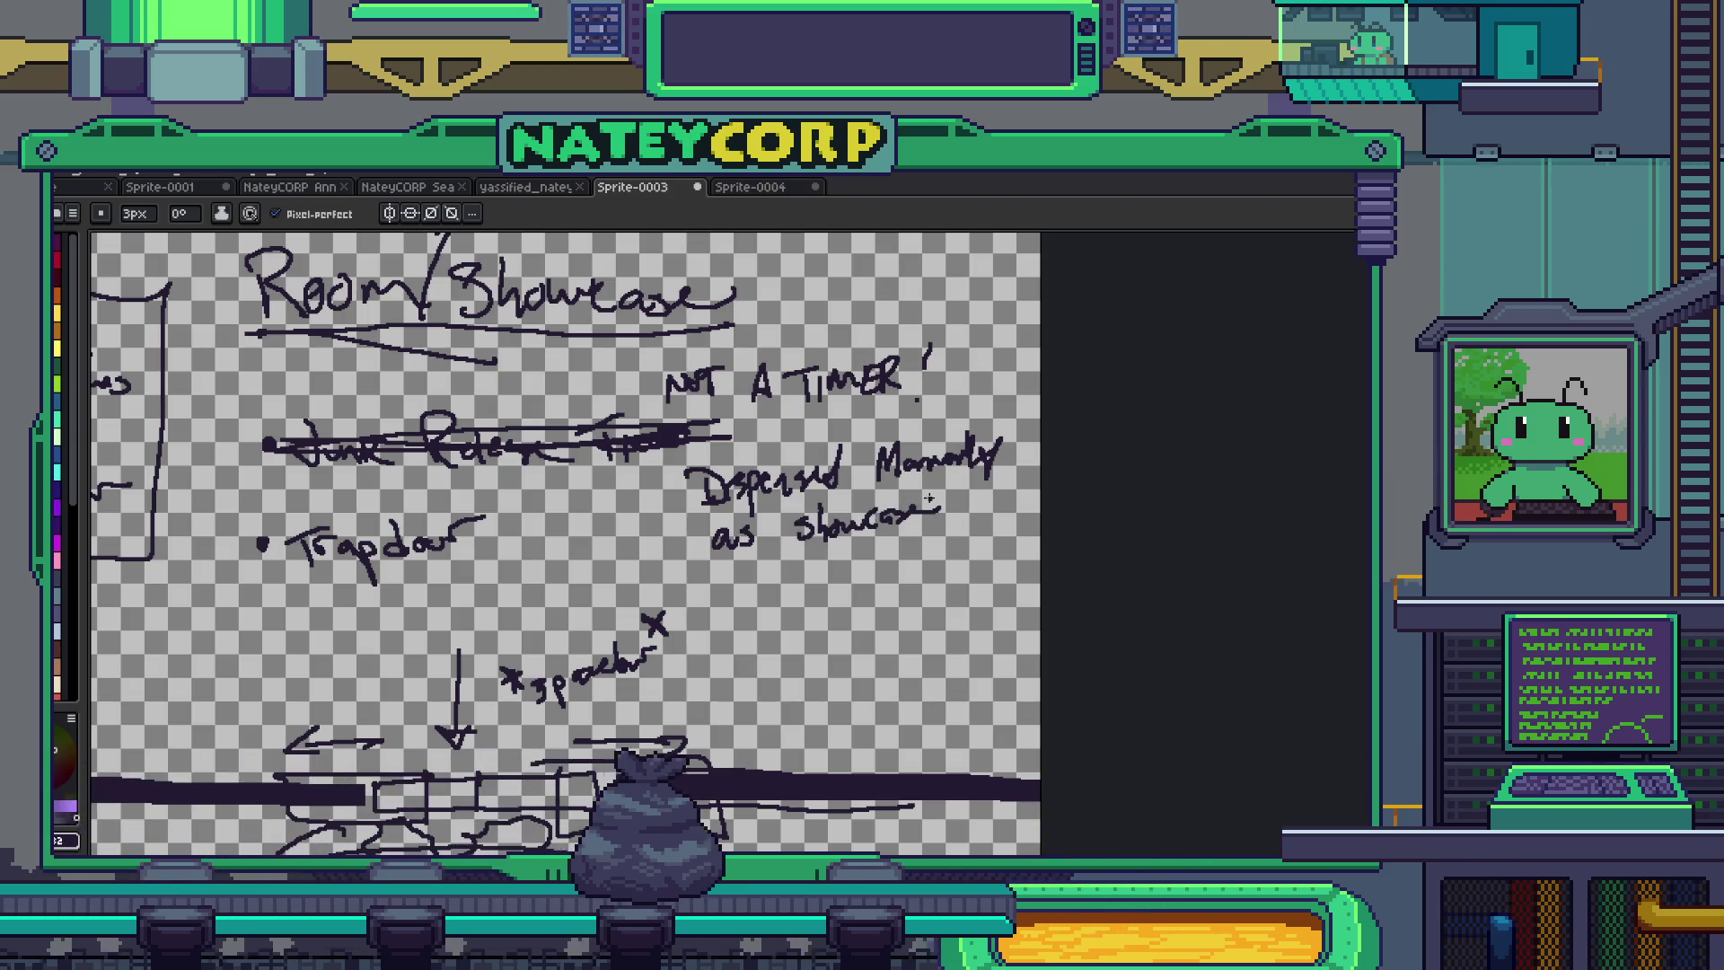
pyautogui.moveTo(966, 509)
pyautogui.mouseDown()
pyautogui.moveTo(987, 489)
pyautogui.moveTo(1037, 492)
pyautogui.mouseUp()
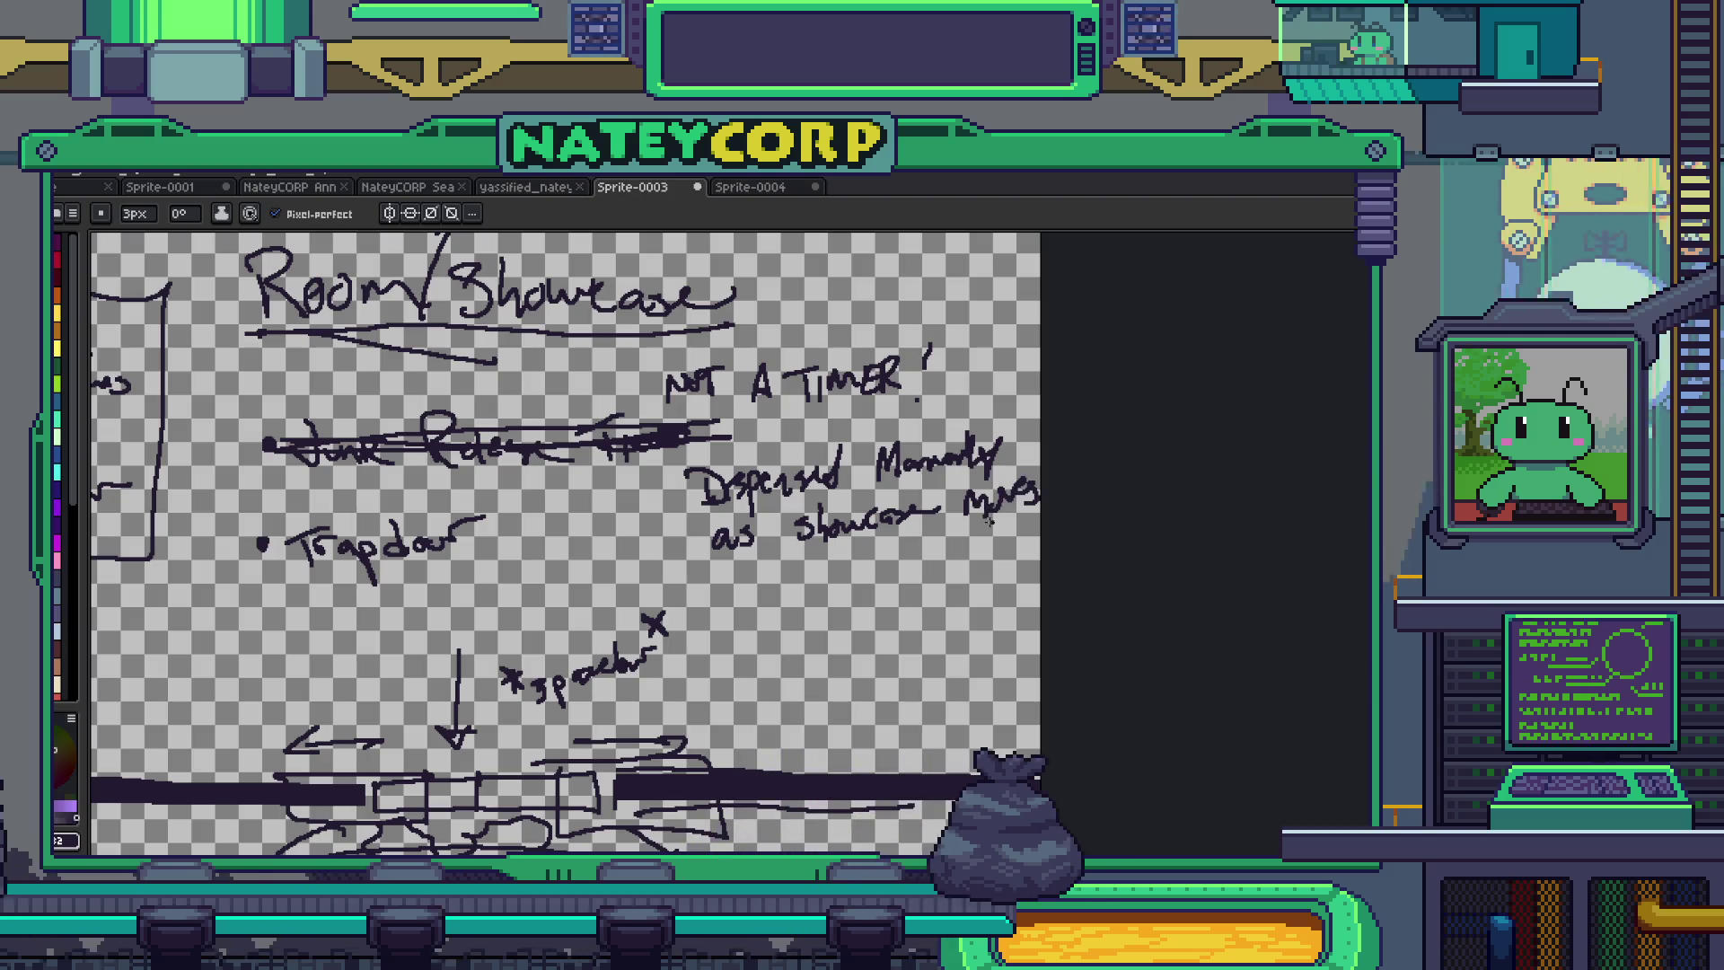
pyautogui.moveTo(783, 545)
pyautogui.mouseDown()
pyautogui.moveTo(761, 586)
pyautogui.moveTo(865, 555)
pyautogui.mouseUp()
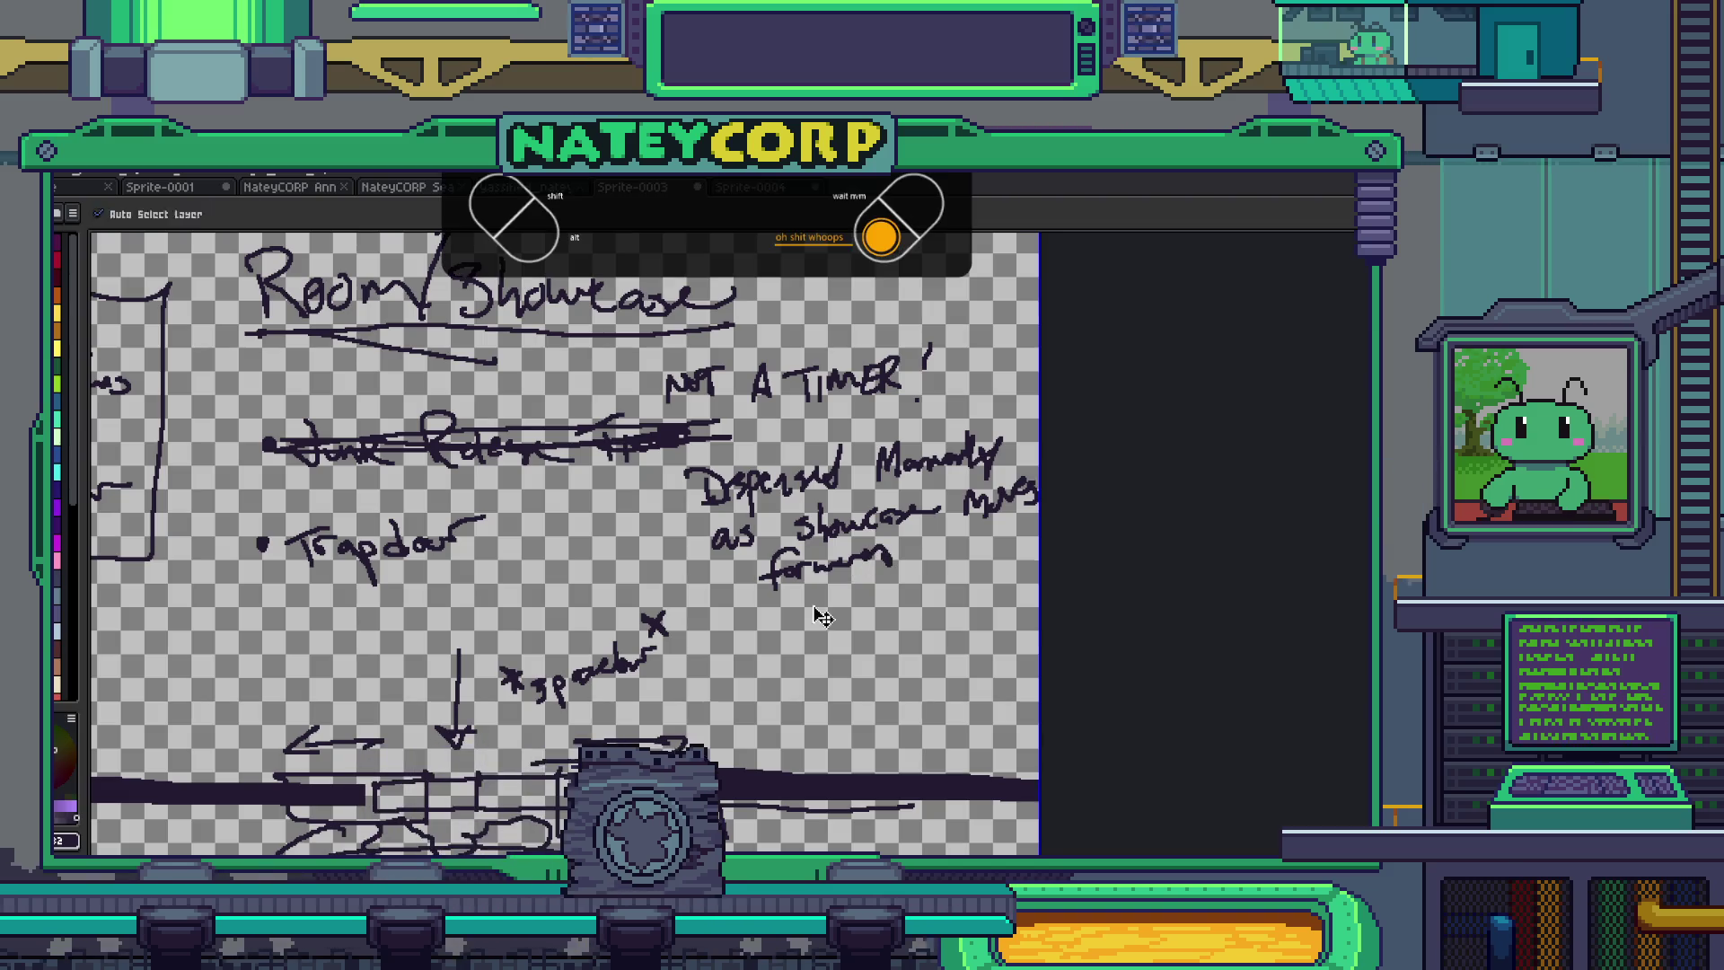
pyautogui.hotkey('ctrl', 'z')
pyautogui.moveTo(810, 575); pyautogui.dragTo(878, 544)
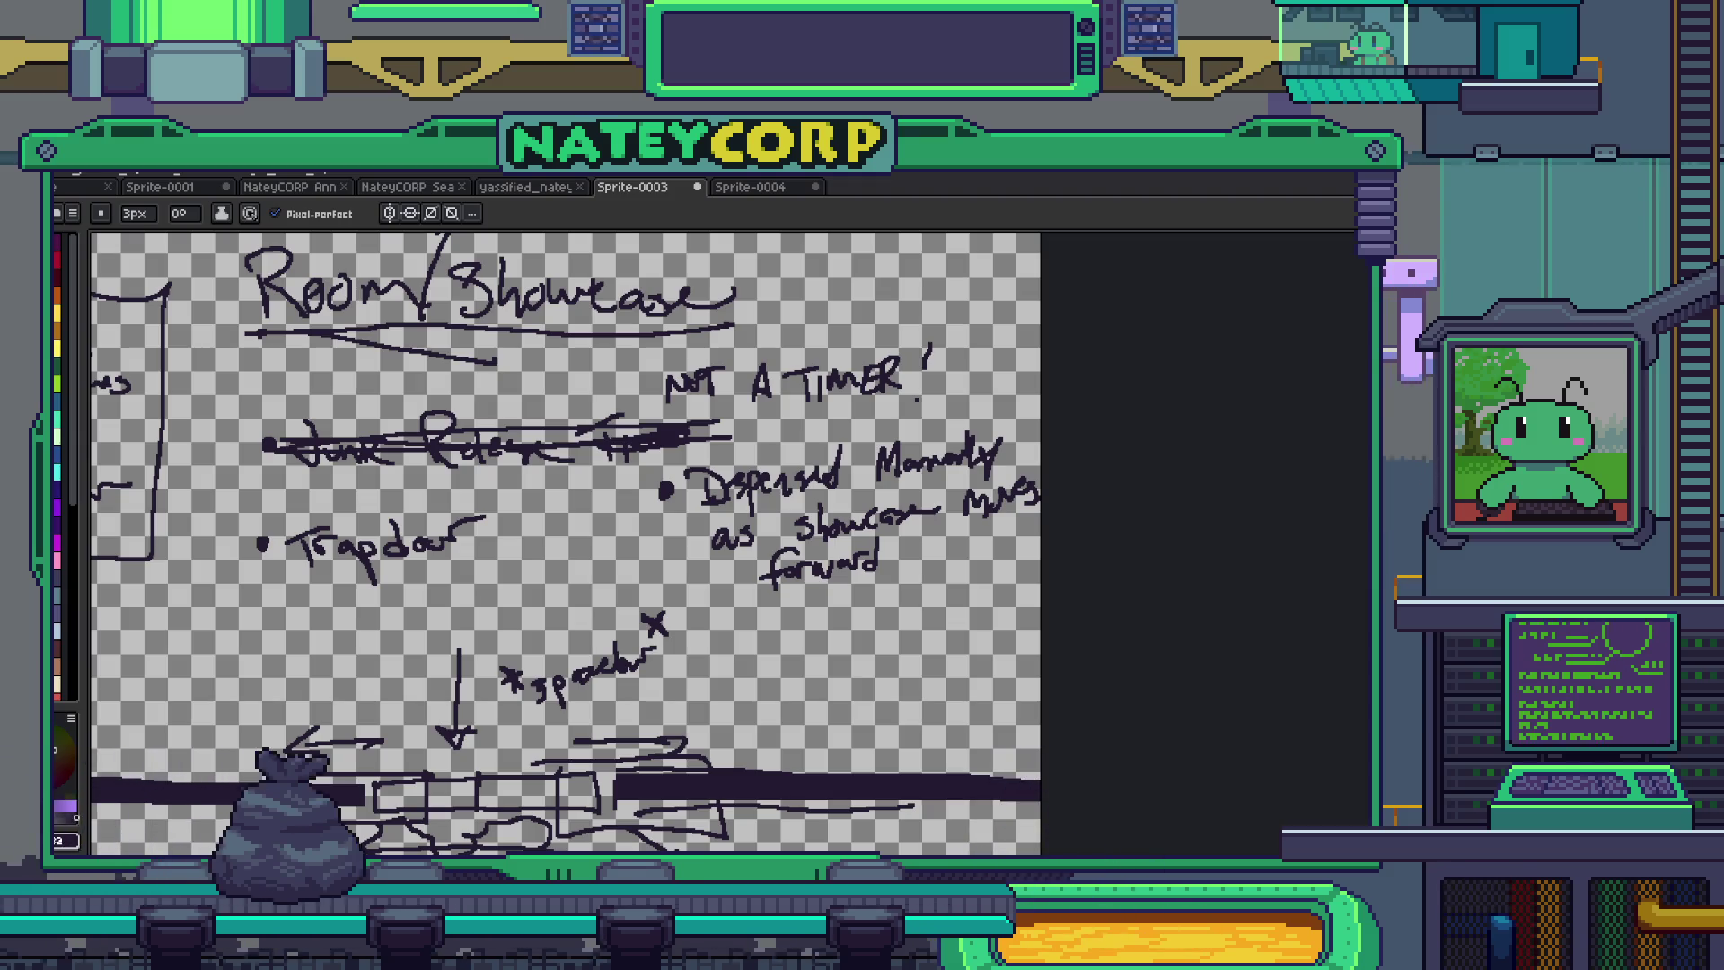
pyautogui.hotkey('ctrl', 'n')
pyautogui.press('Return')
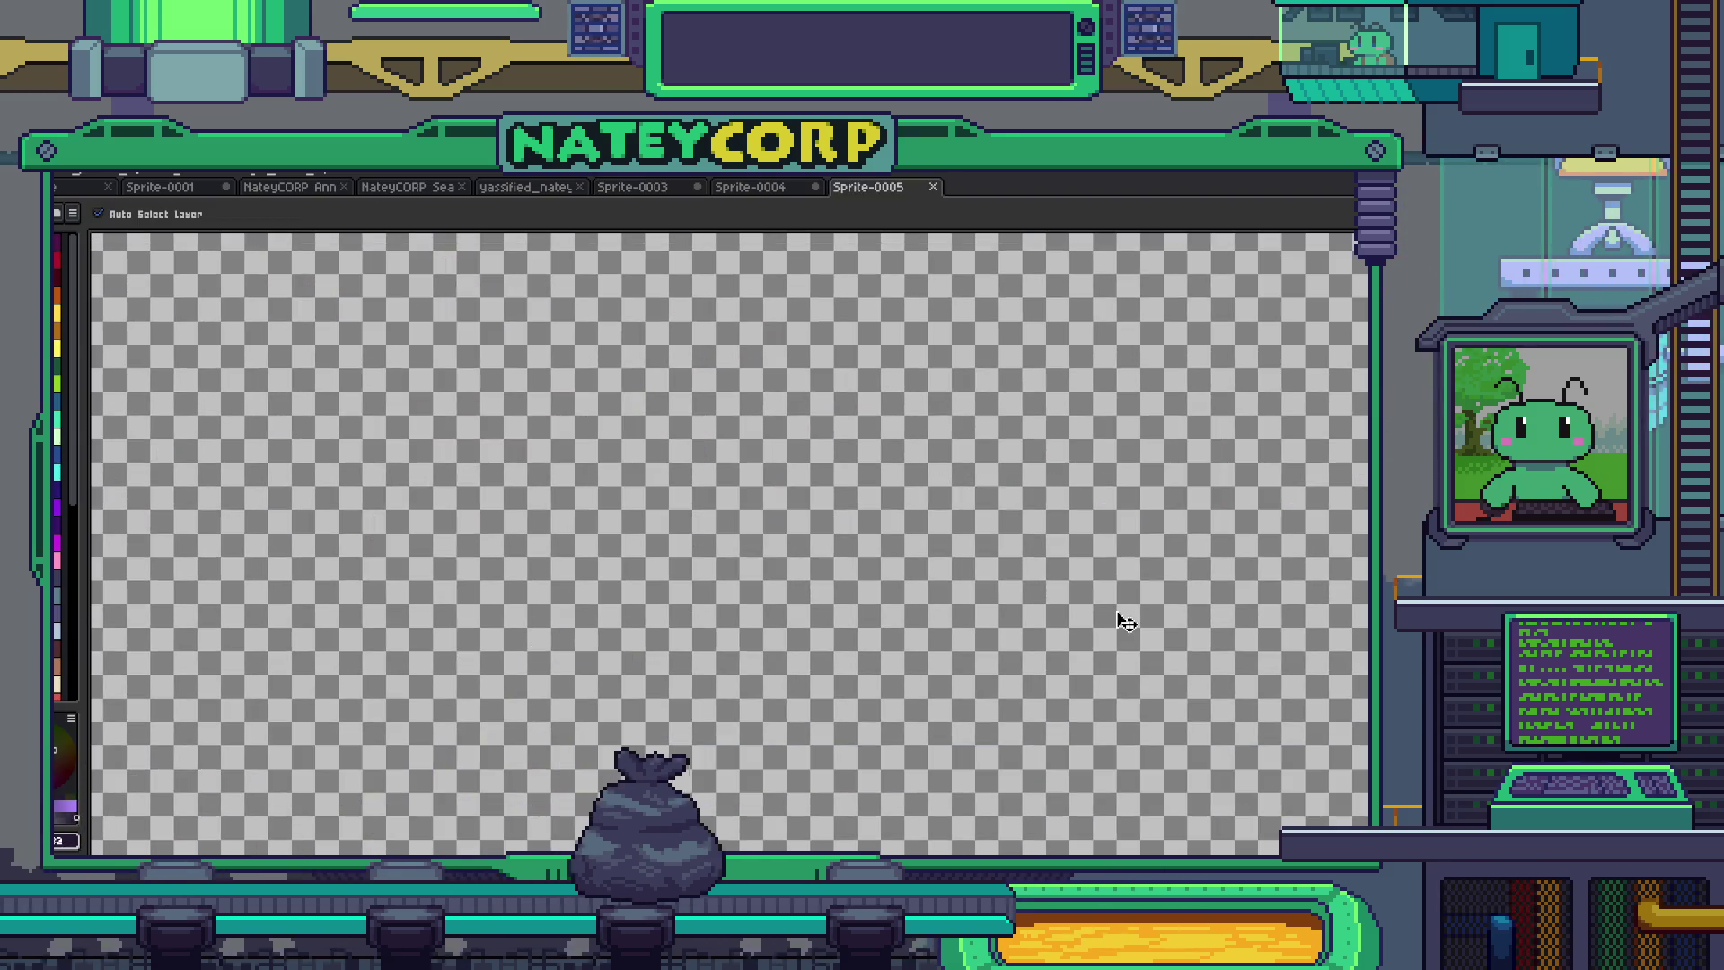
# - Paste the two-panel comic into Sprite-0005 and zoom in on the snail and booklet panel
pyautogui.hotkey('ctrl', 'v')
pyautogui.scroll(-3, 773, 548)
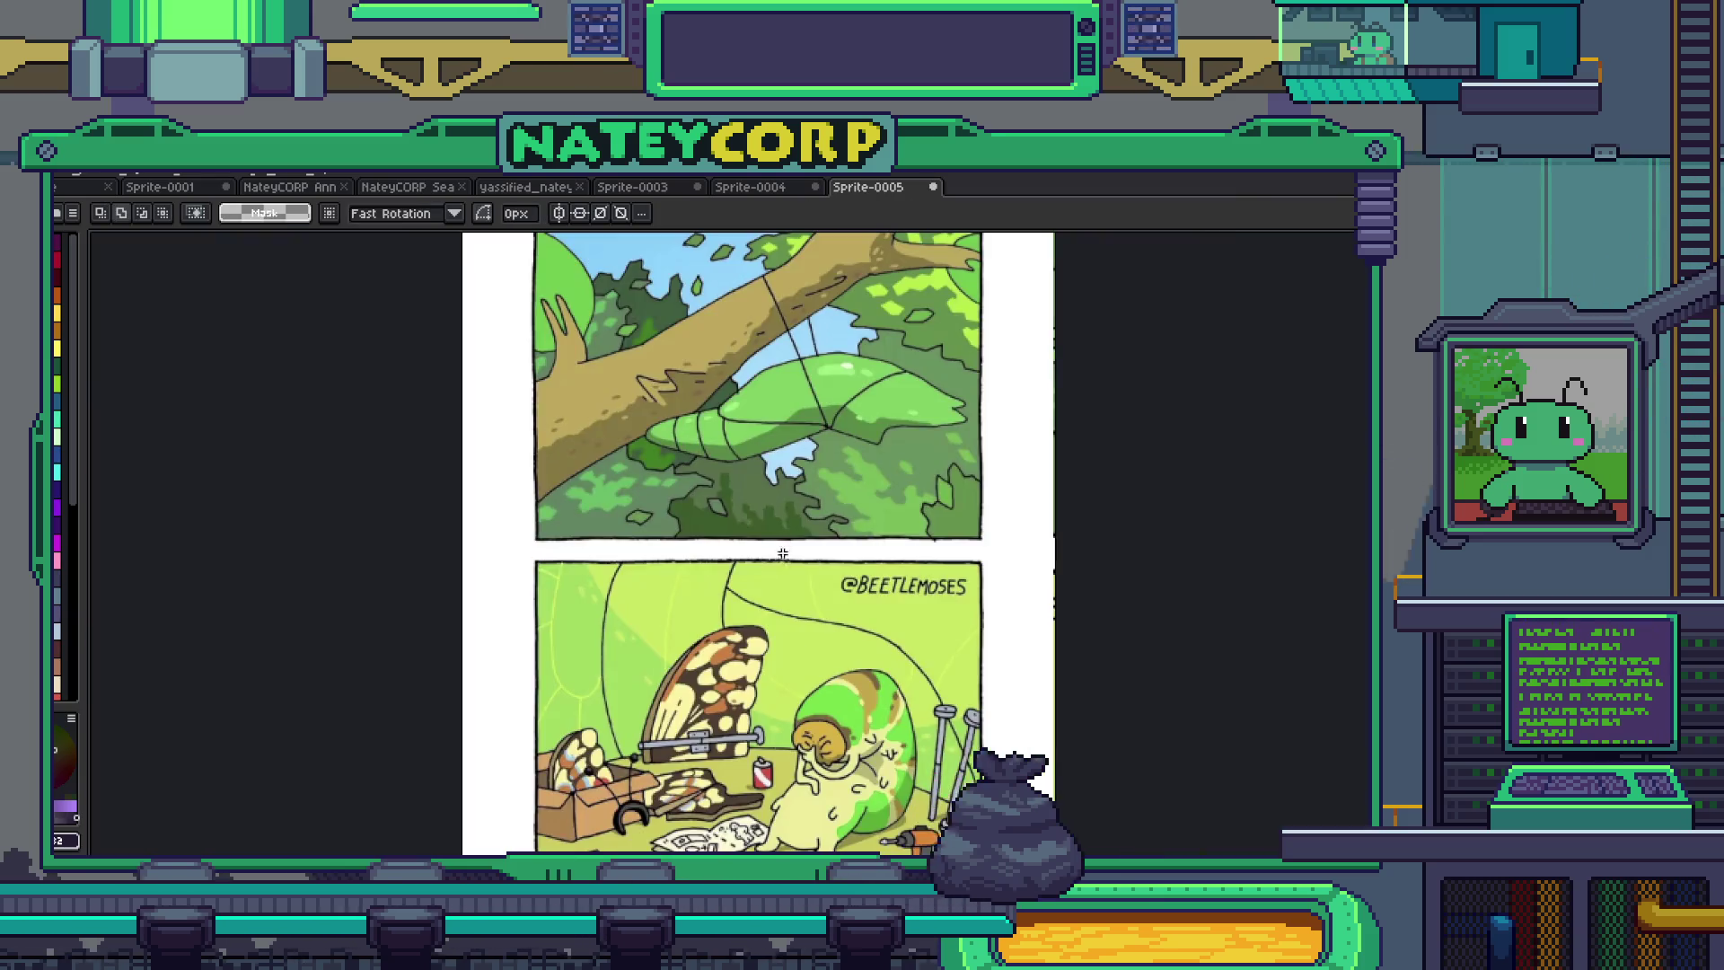
pyautogui.scroll(-1, 782, 553)
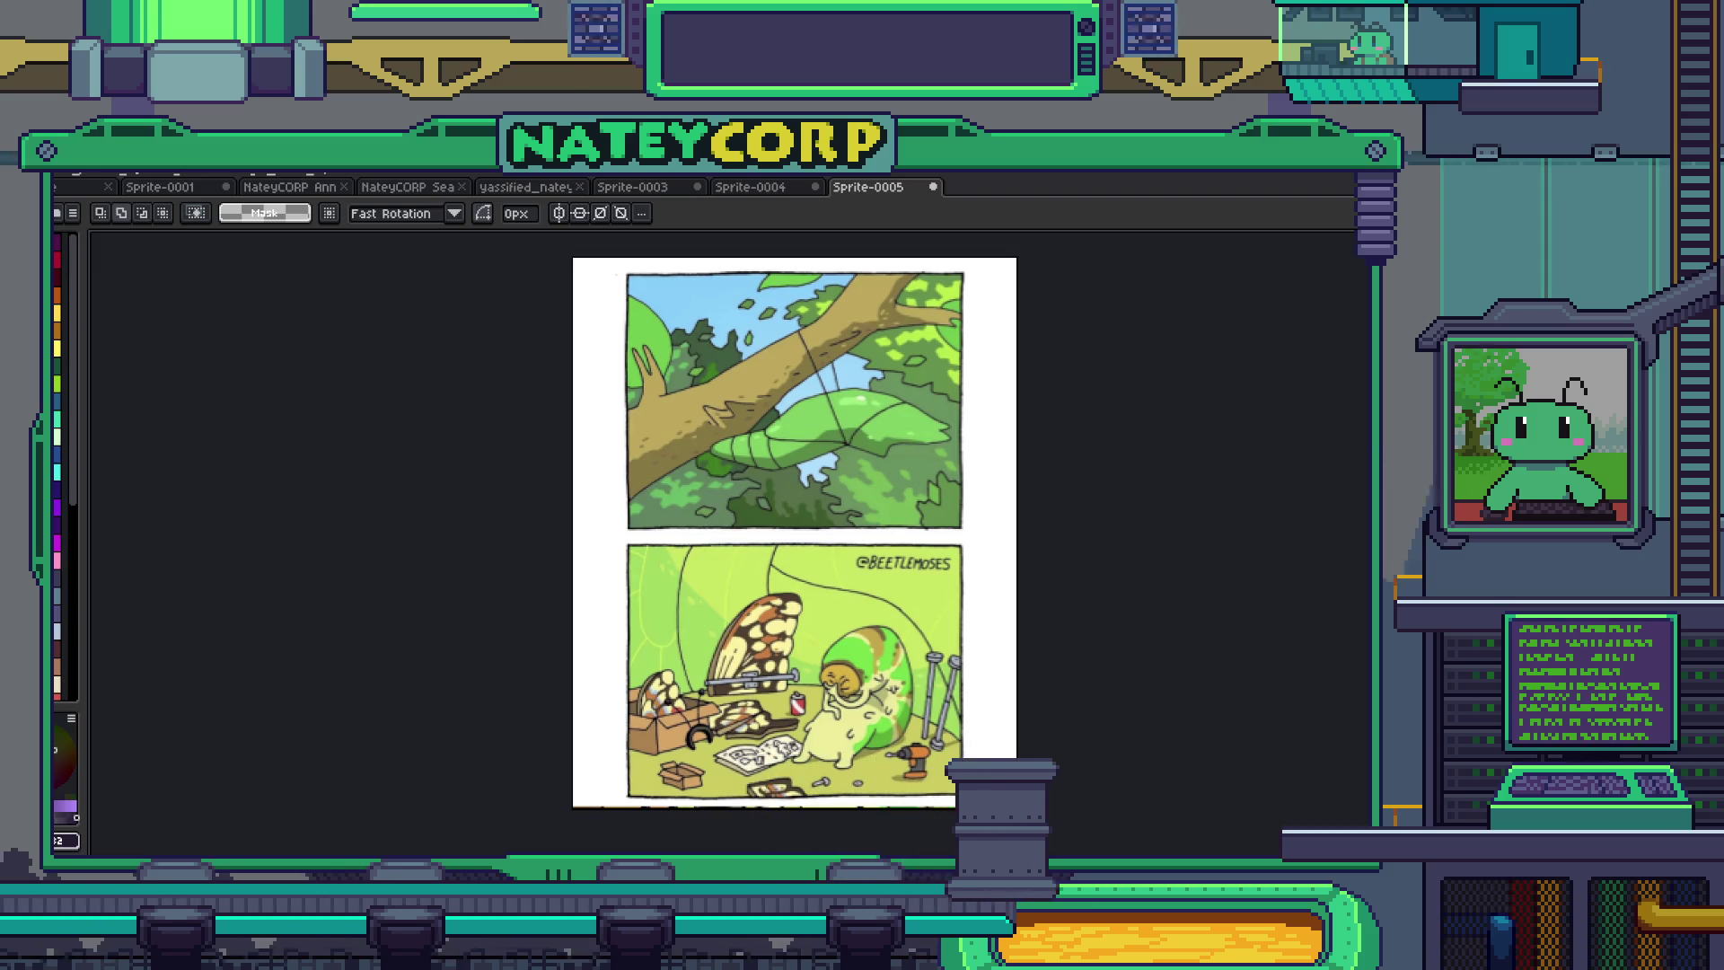
pyautogui.moveTo(1183, 680)
pyautogui.mouseDown()
pyautogui.moveTo(1147, 643)
pyautogui.moveTo(1132, 566)
pyautogui.mouseUp()
pyautogui.scroll(5, 758, 659)
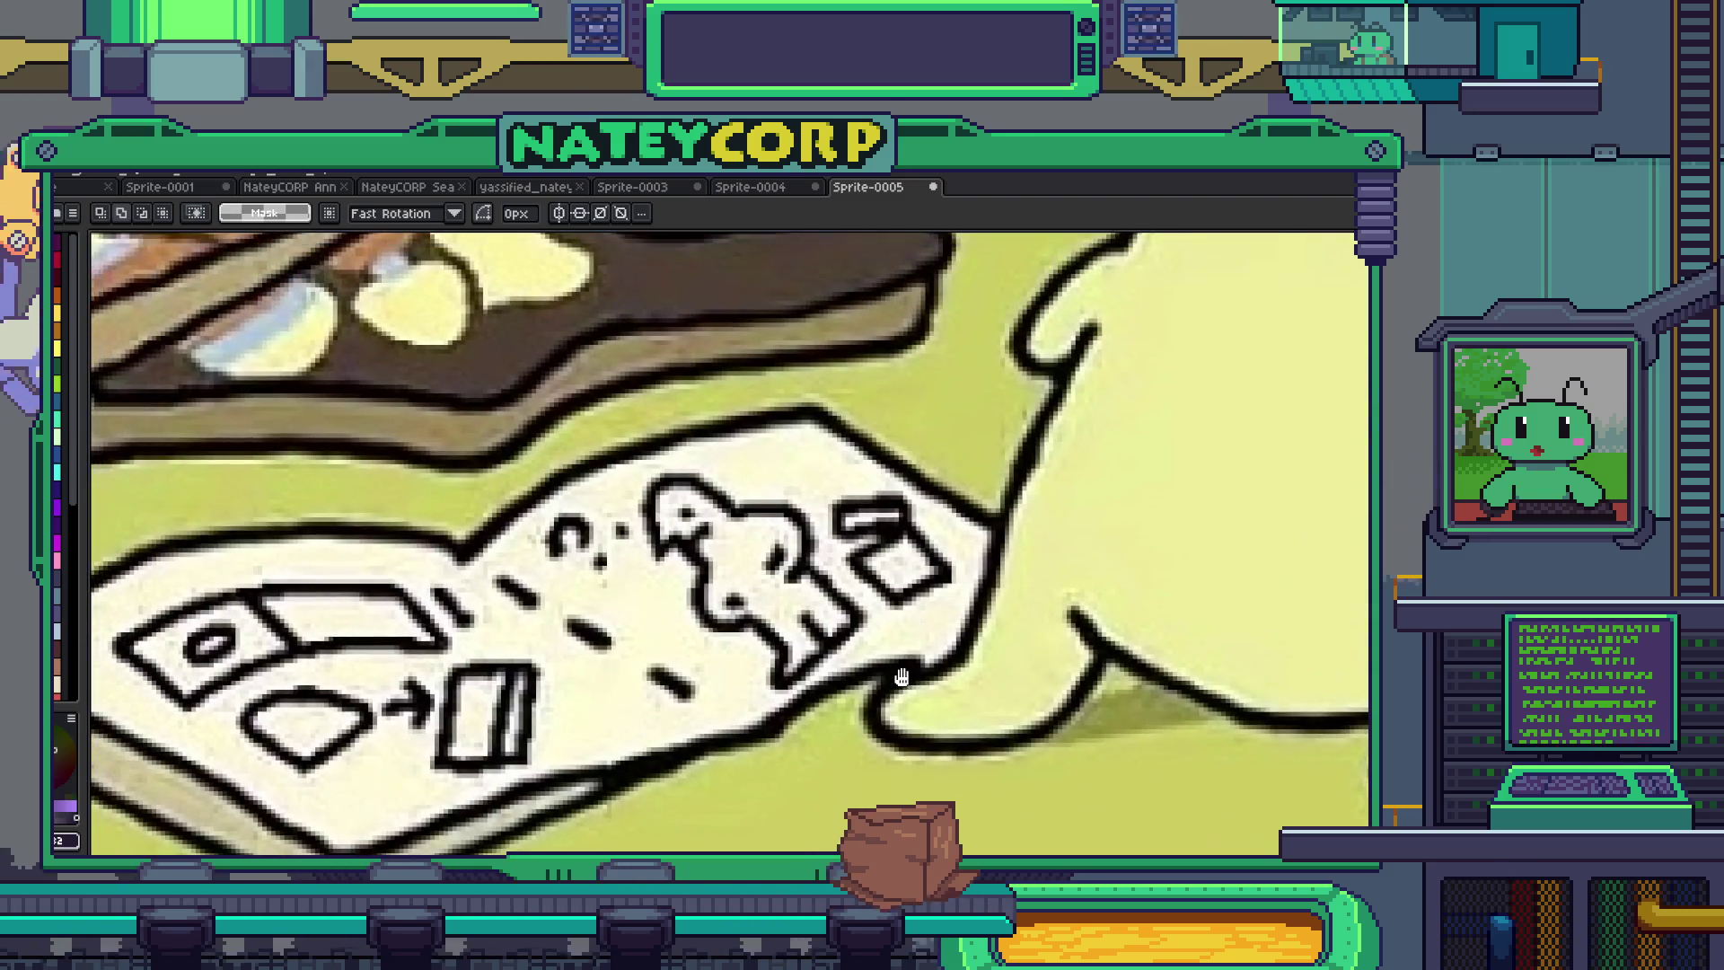
pyautogui.moveTo(901, 677); pyautogui.dragTo(906, 656)
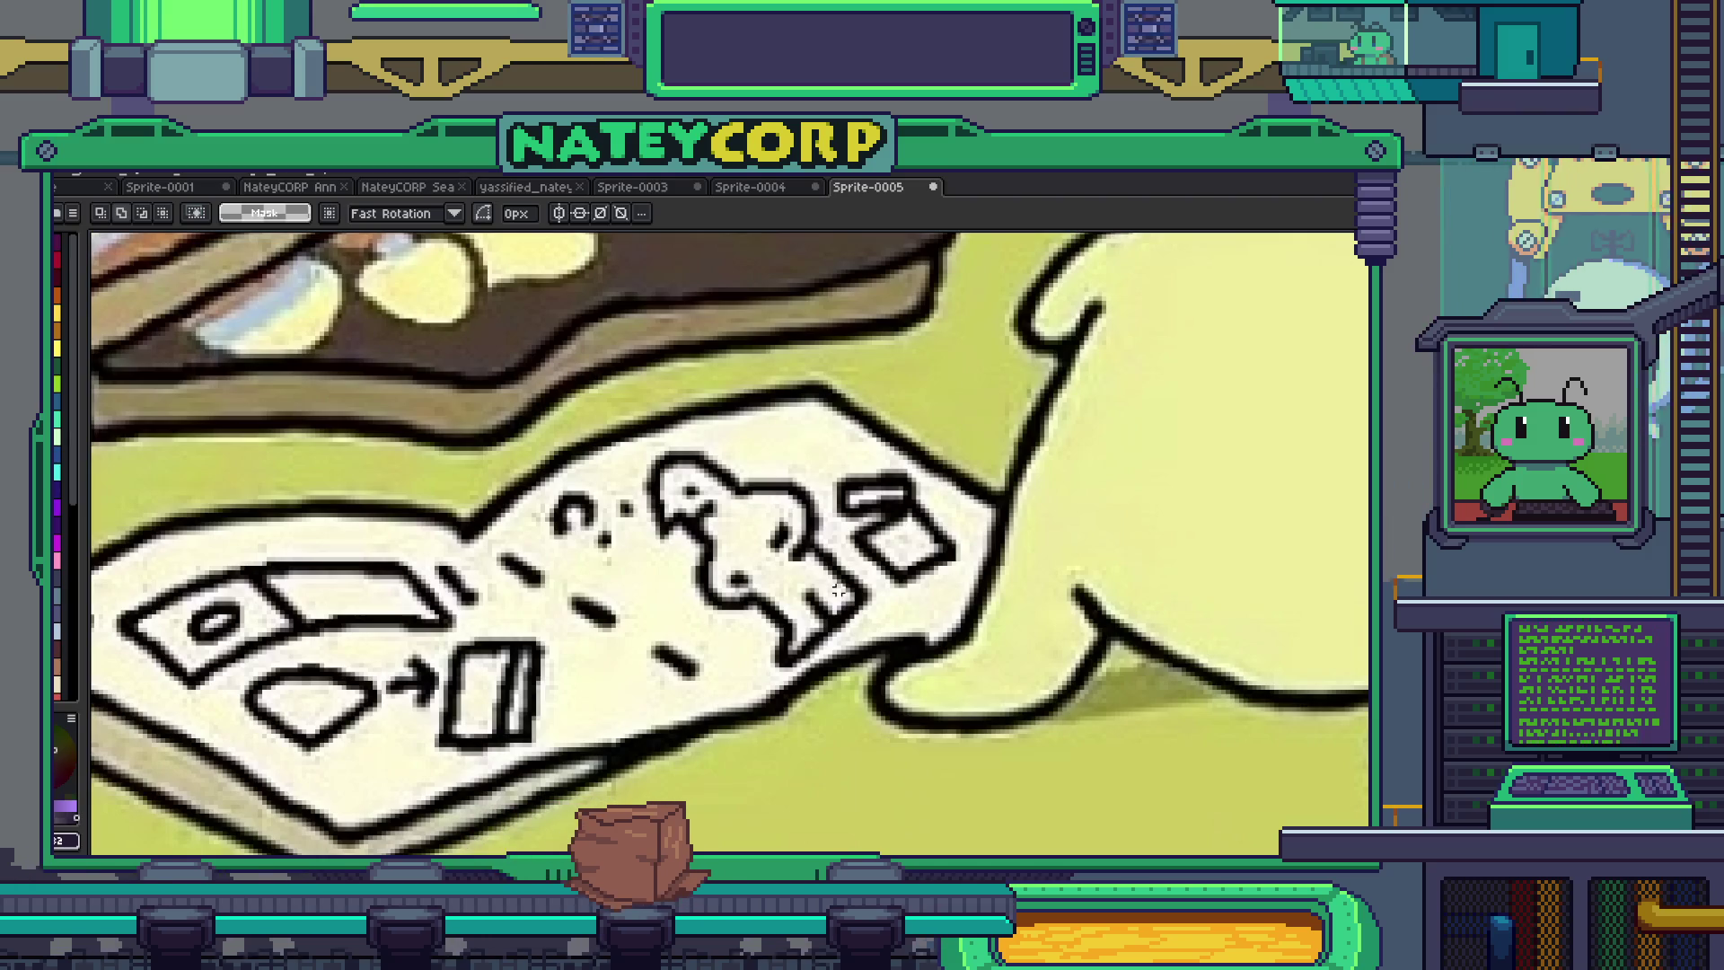
pyautogui.scroll(-5, 838, 590)
pyautogui.scroll(4, 1089, 452)
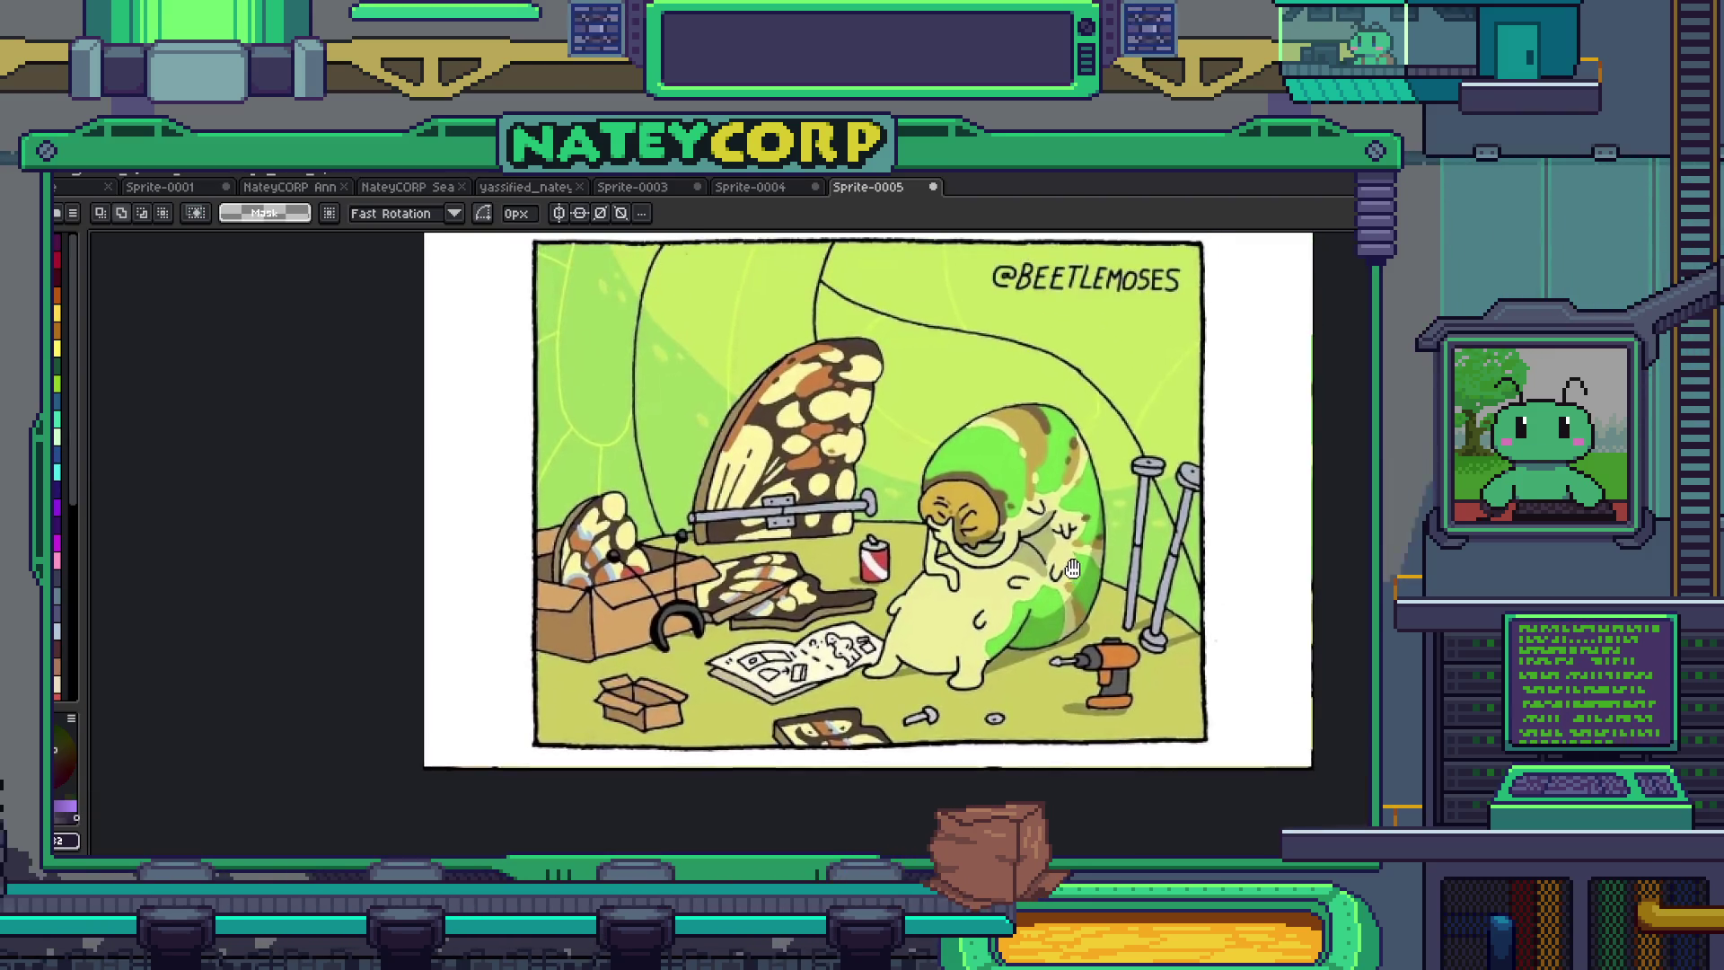
pyautogui.moveTo(1214, 456); pyautogui.dragTo(1135, 488)
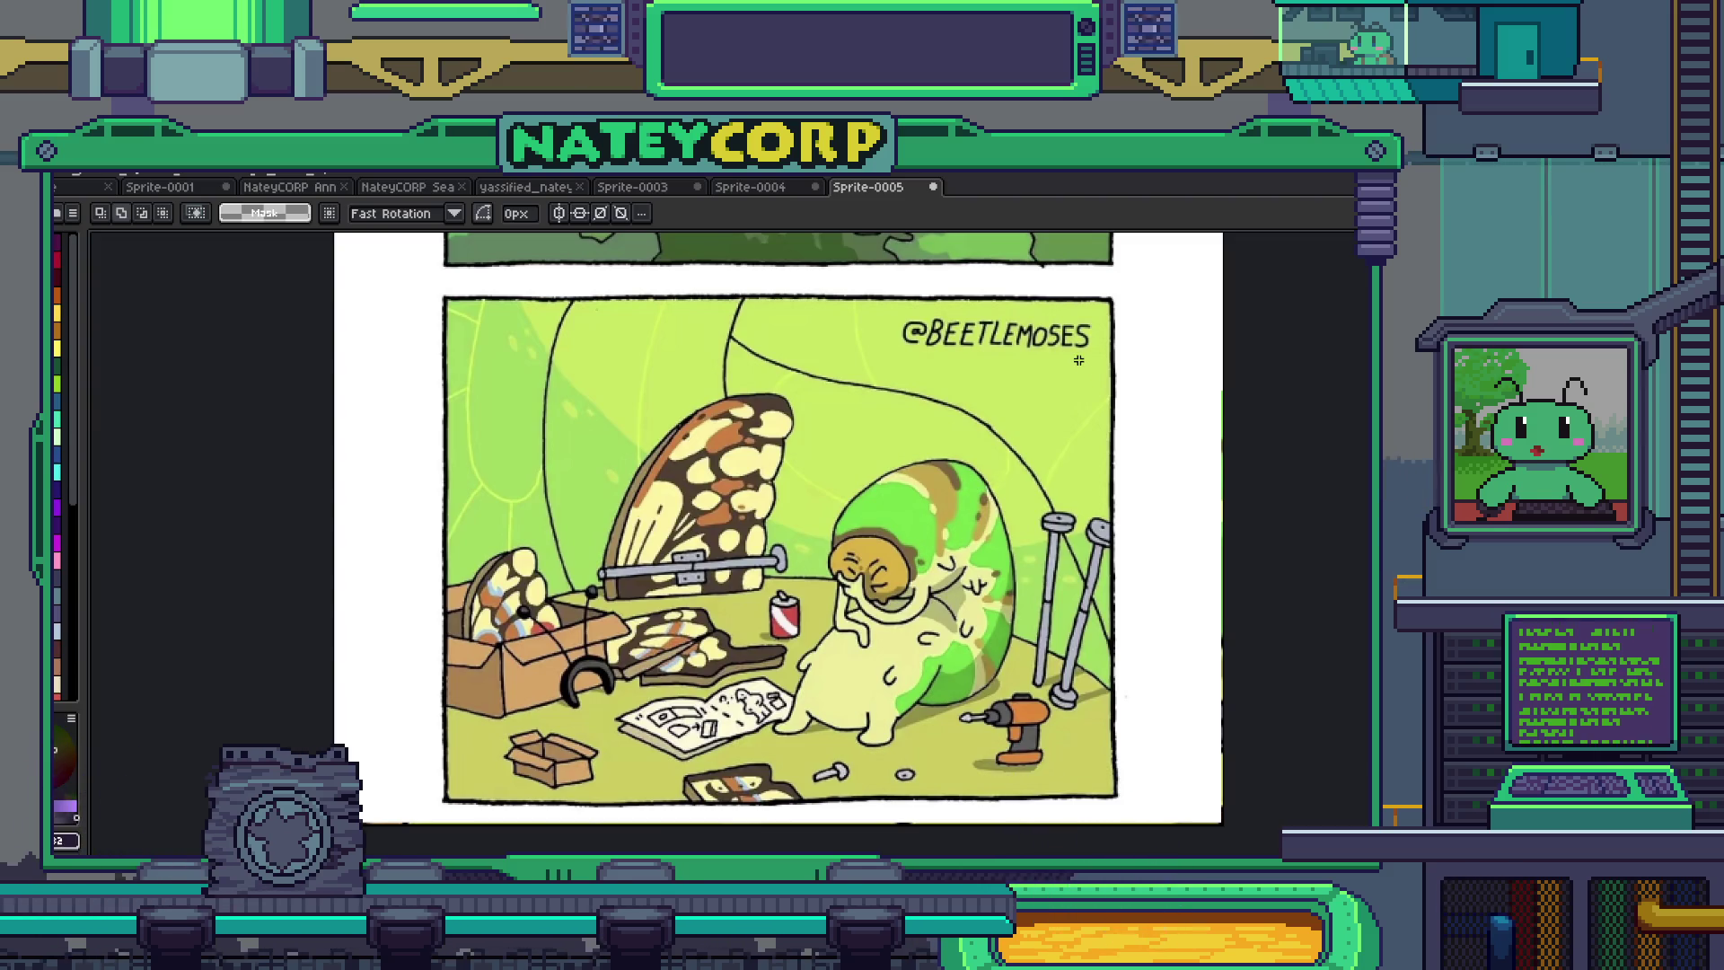
# - Pan up to inspect the upper comic panel with the chrysalis on the branch
pyautogui.scroll(-2, 988, 480)
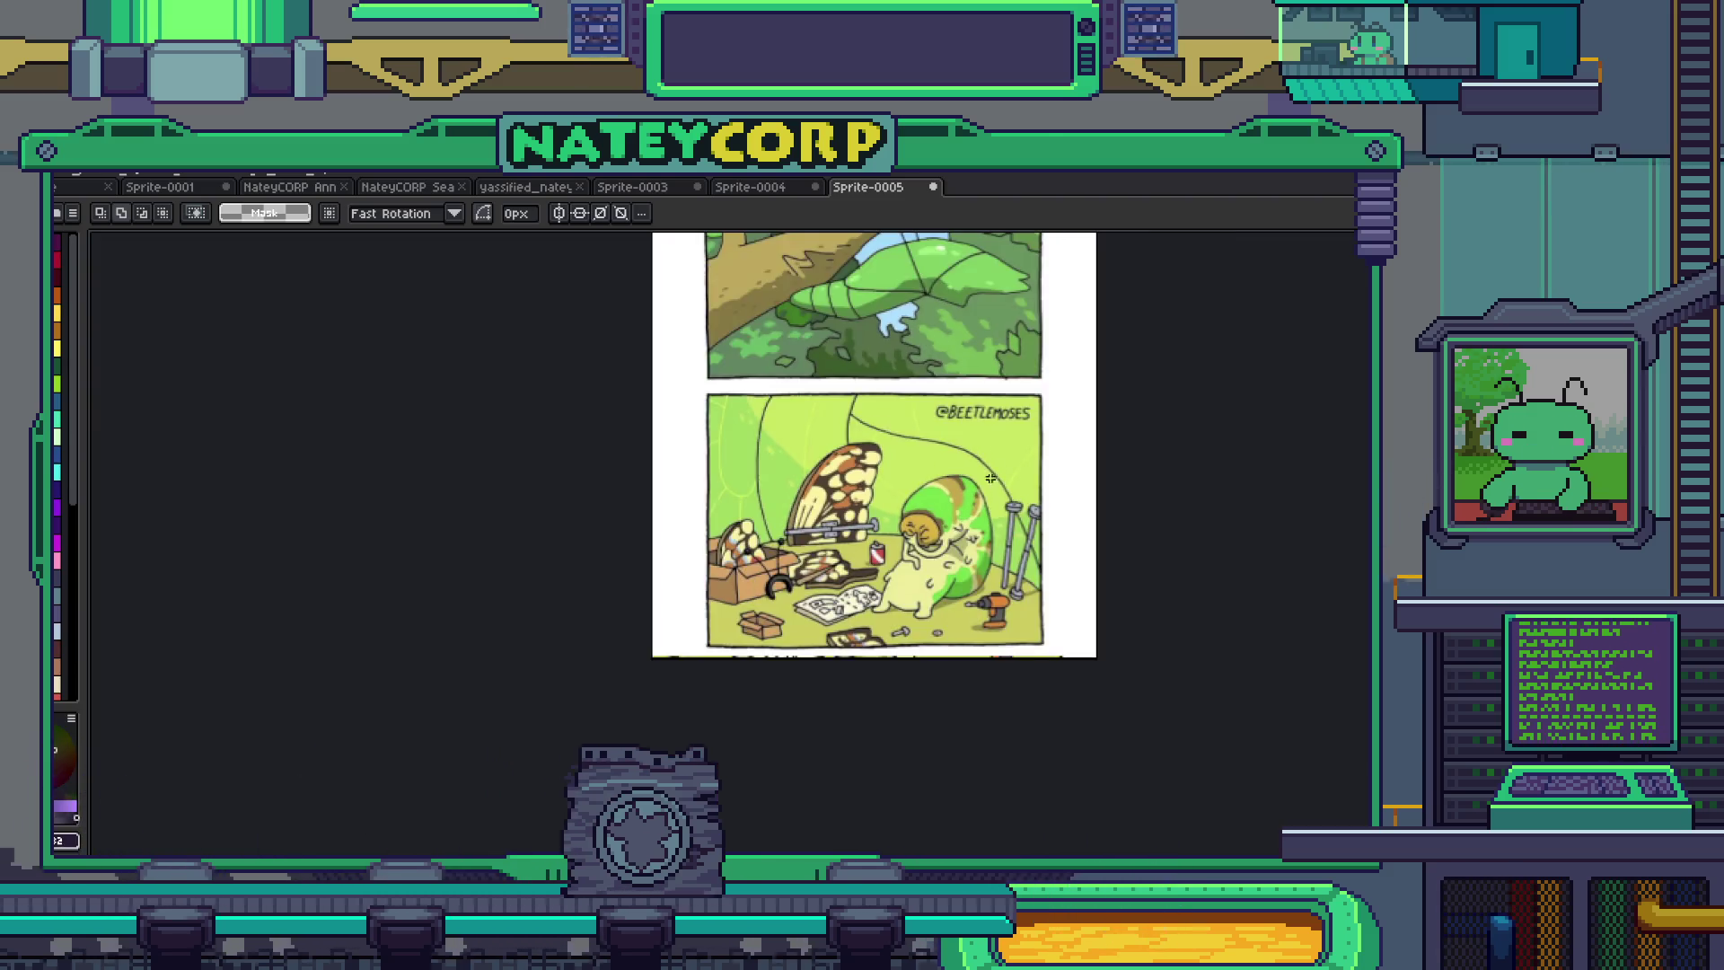
pyautogui.scroll(3, 990, 479)
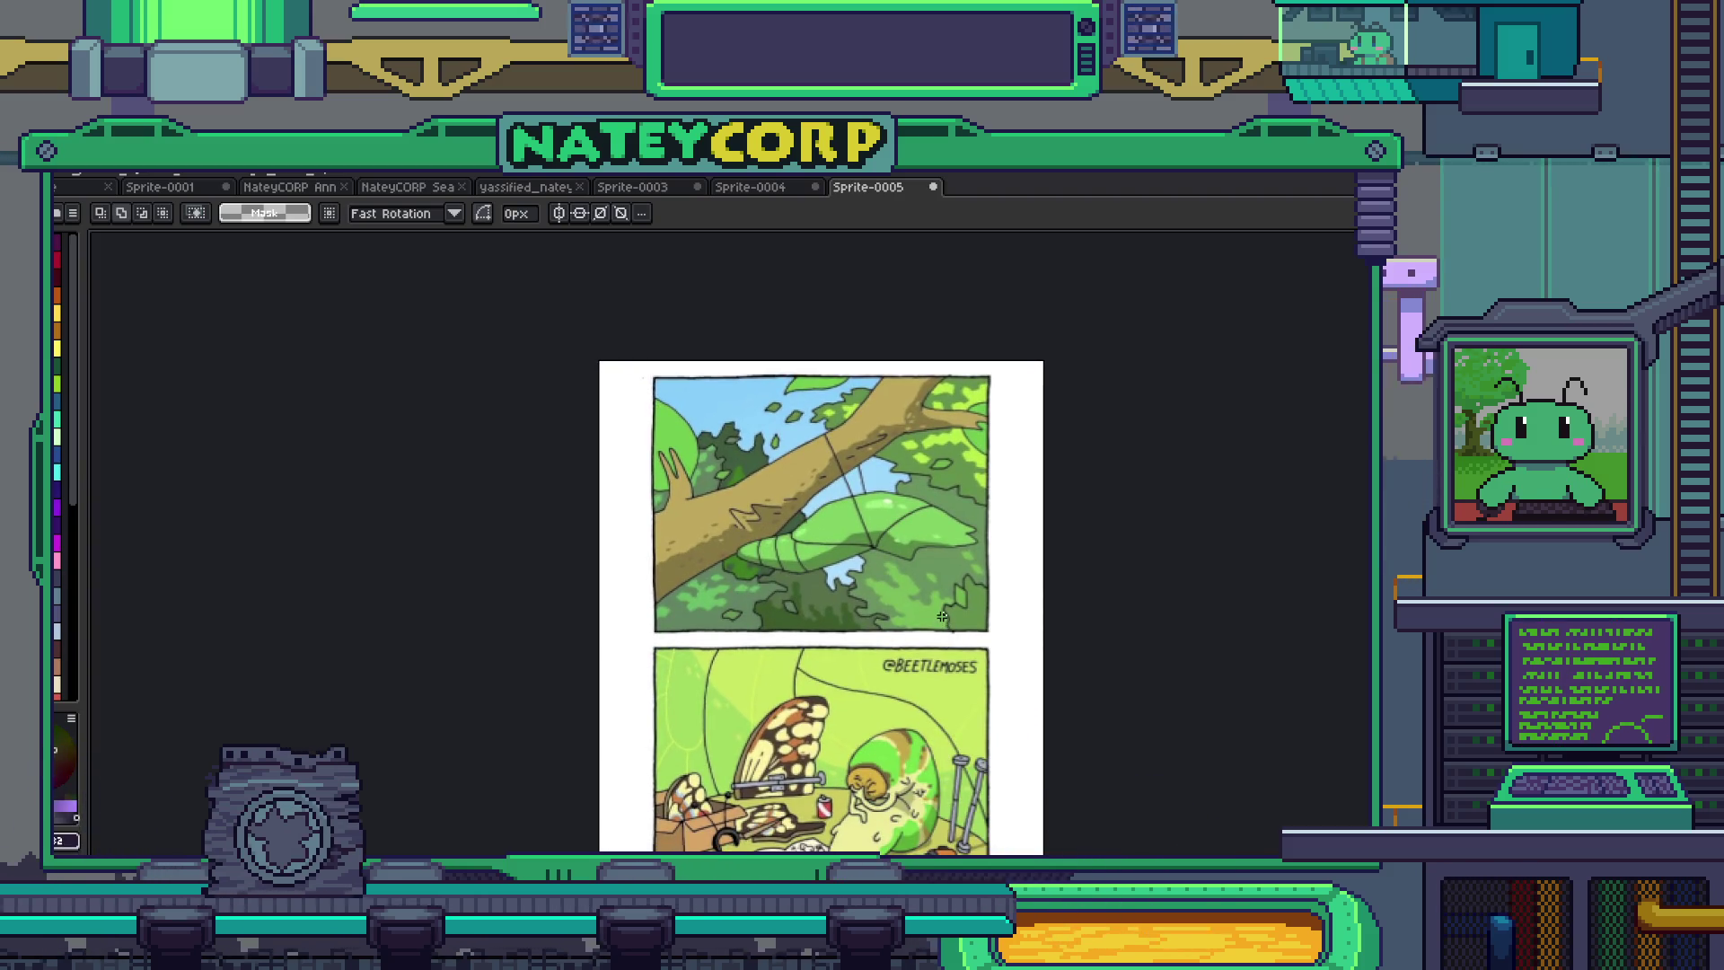
pyautogui.scroll(-3, 898, 620)
pyautogui.scroll(2, 744, 639)
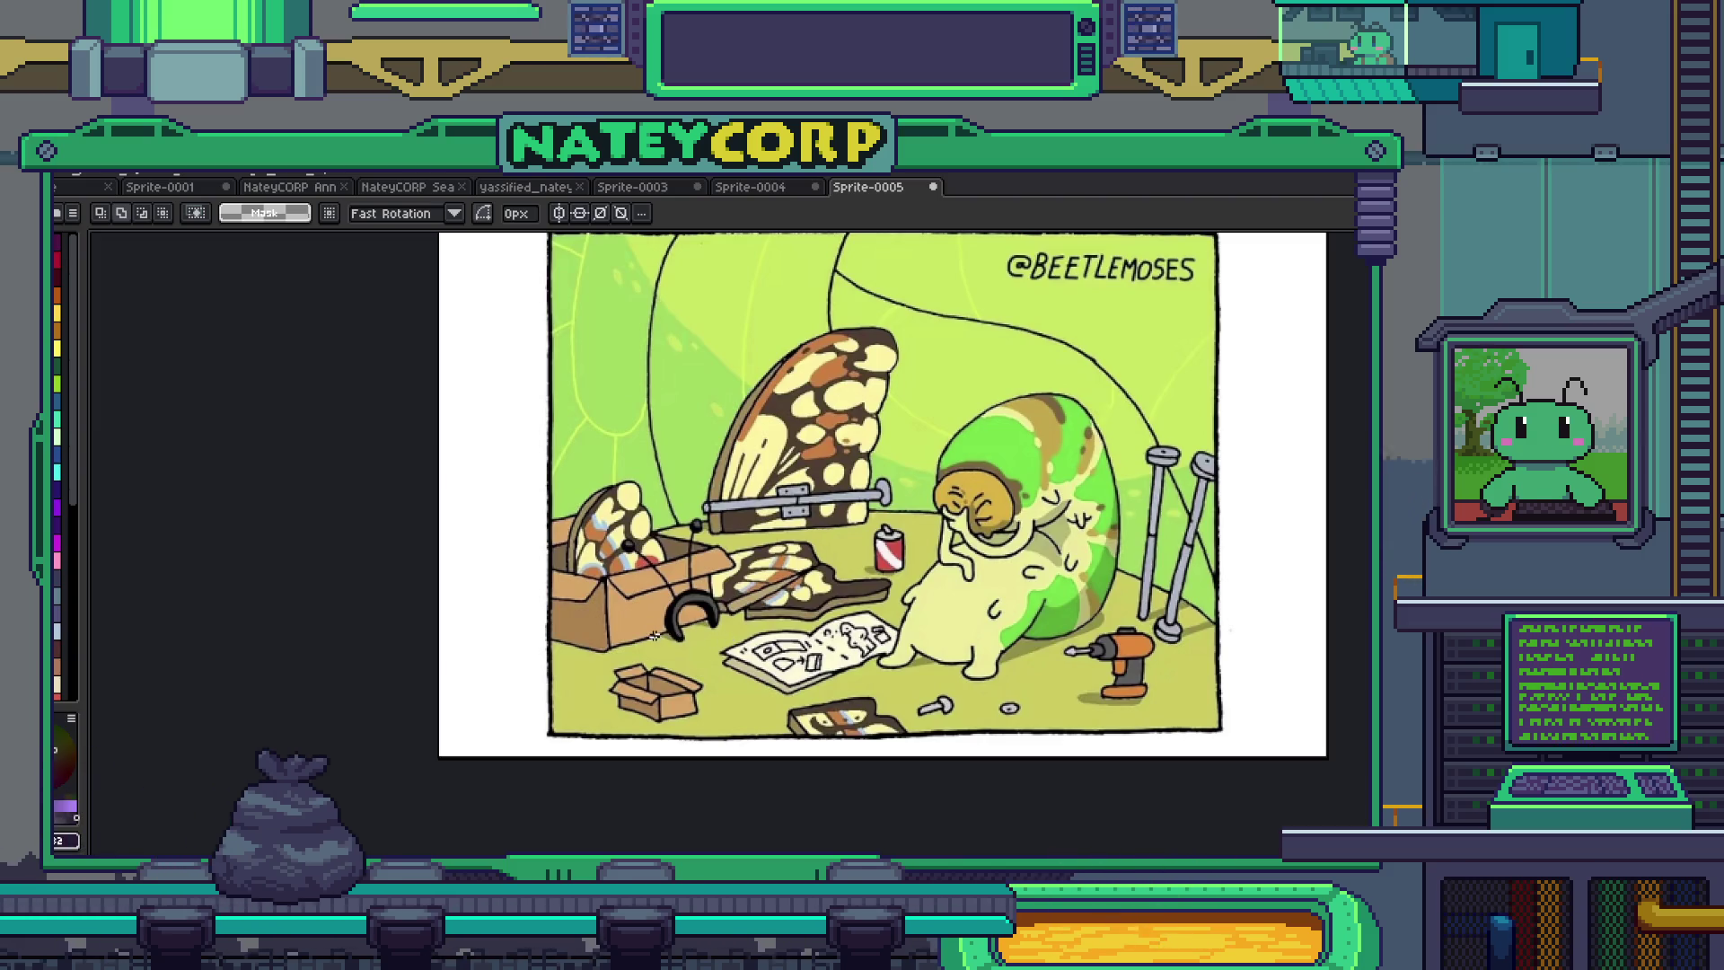
pyautogui.moveTo(1107, 466)
pyautogui.mouseDown()
pyautogui.moveTo(1090, 526)
pyautogui.moveTo(1045, 554)
pyautogui.mouseUp()
pyautogui.scroll(-2, 1045, 508)
pyautogui.moveTo(1085, 442); pyautogui.dragTo(952, 700)
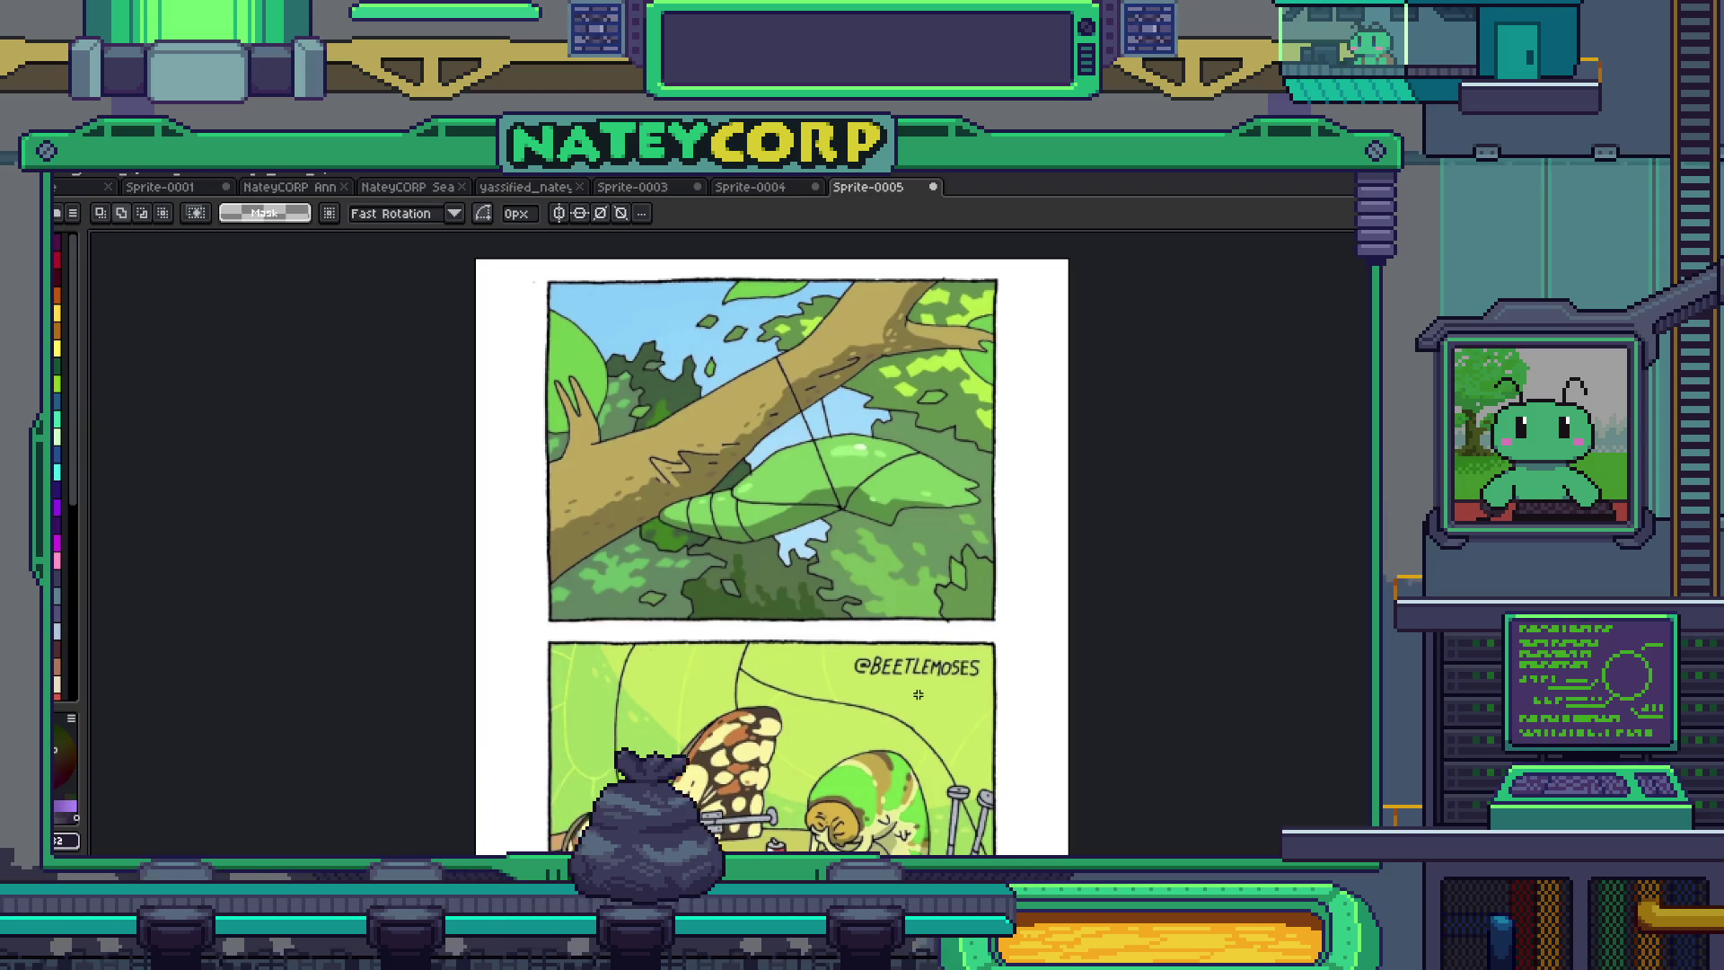
pyautogui.click(935, 187)
# - Close Sprite-0005 with Don't Save and return to the Sprite-0003 Room/Showcase notes
pyautogui.click(709, 567)
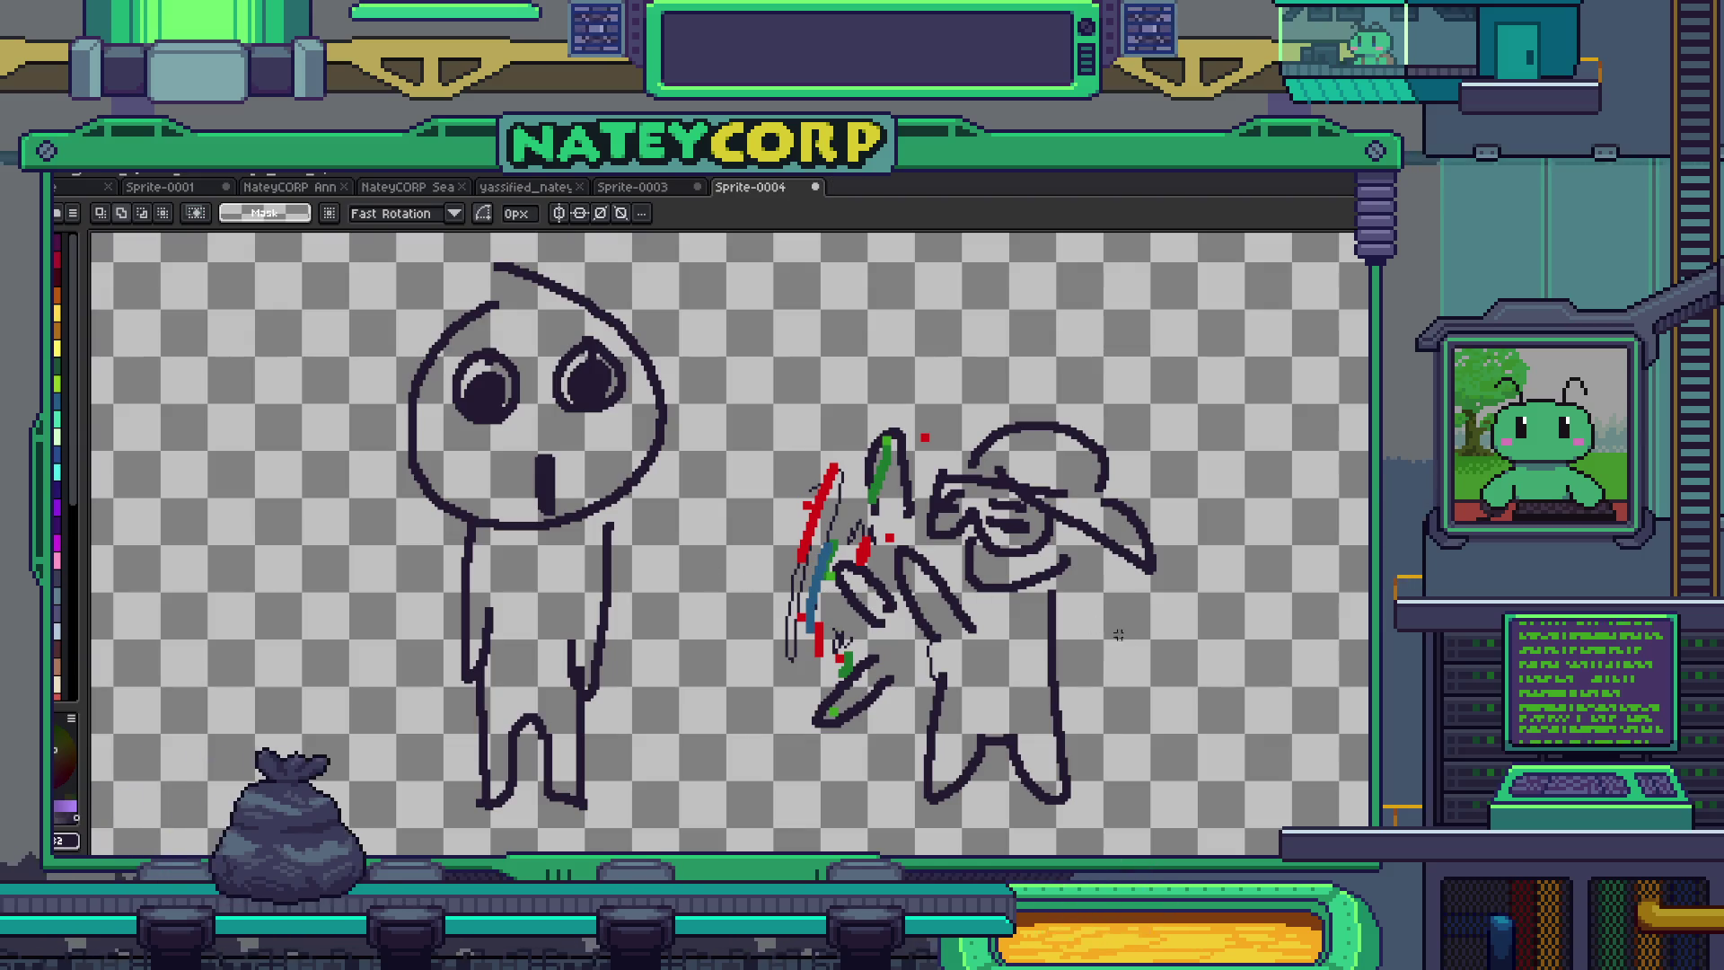
pyautogui.moveTo(1169, 697)
pyautogui.mouseDown()
pyautogui.moveTo(1147, 628)
pyautogui.moveTo(1114, 628)
pyautogui.moveTo(1124, 637)
pyautogui.mouseUp()
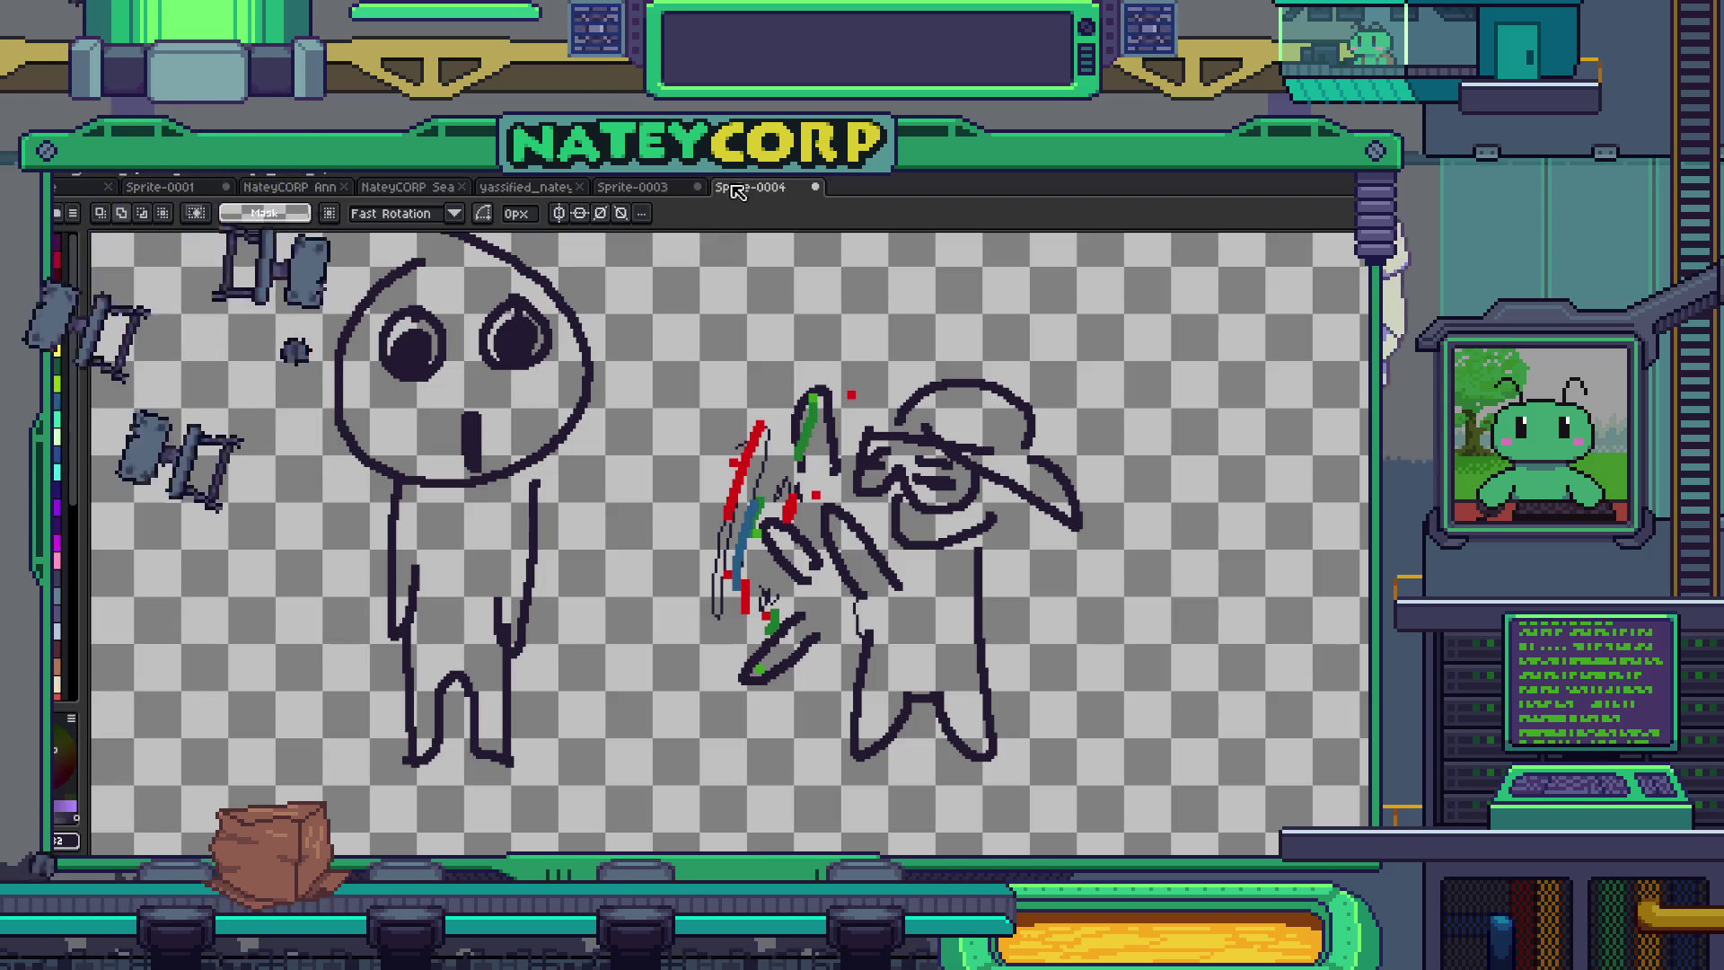
pyautogui.click(647, 188)
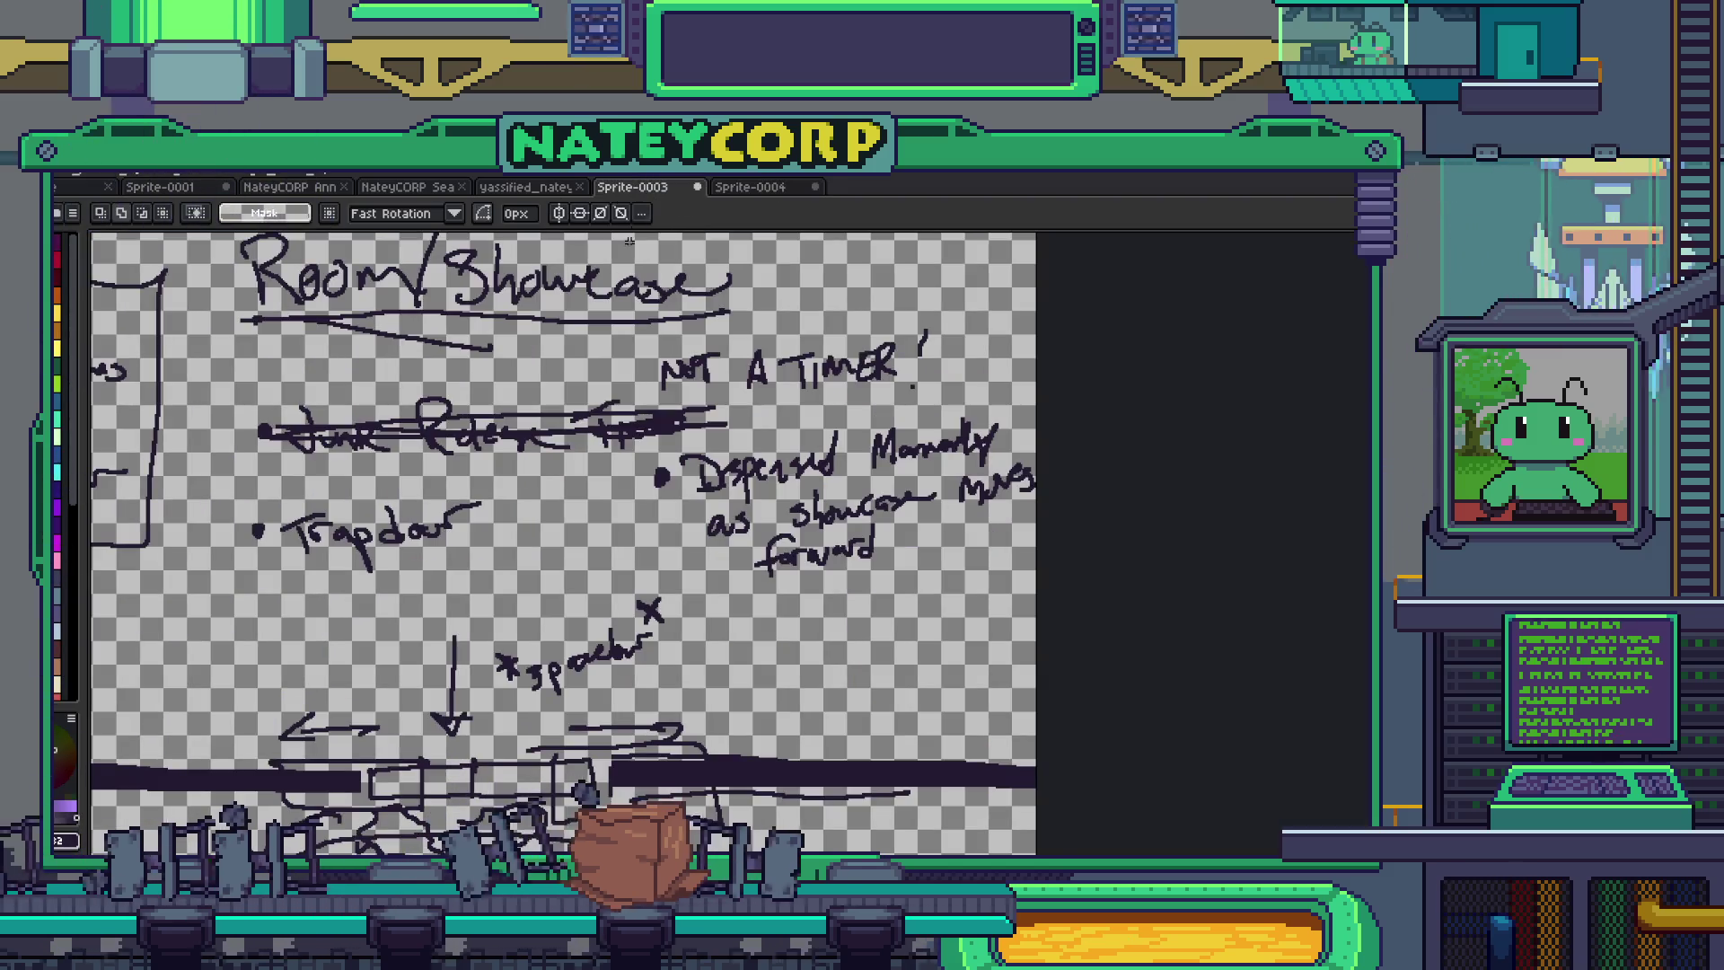
pyautogui.moveTo(527, 415); pyautogui.dragTo(565, 404)
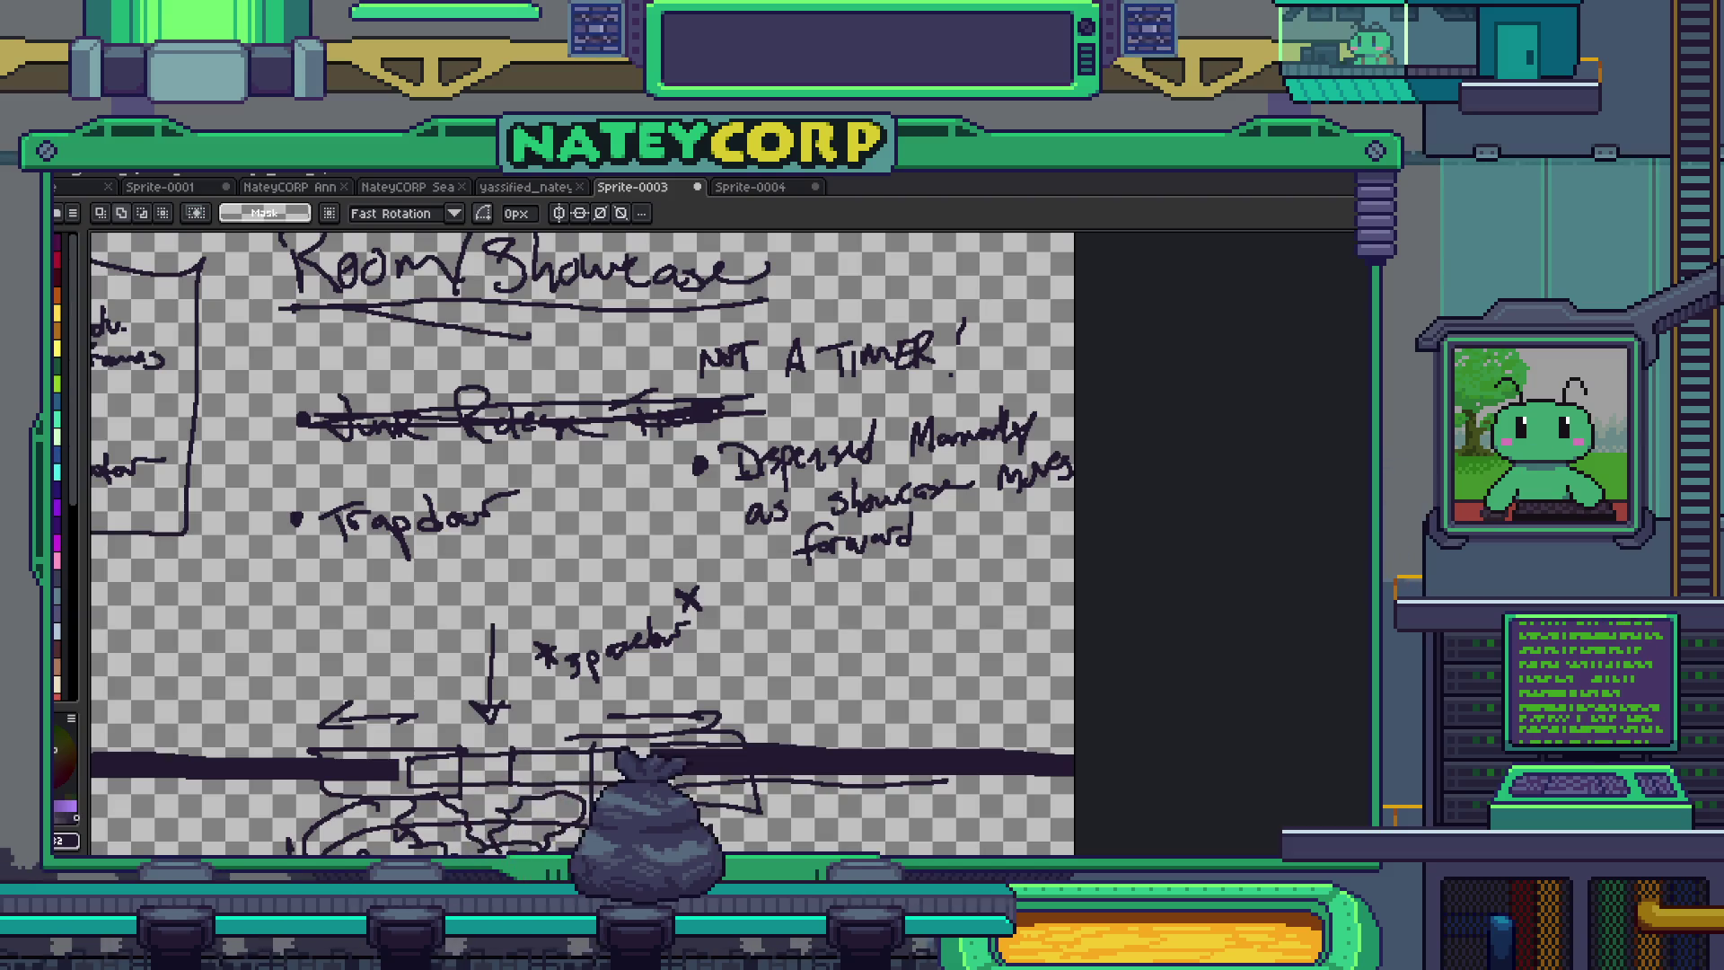
# - Bring the Godot editor forward and close the running game window
pyautogui.click(135, 848)
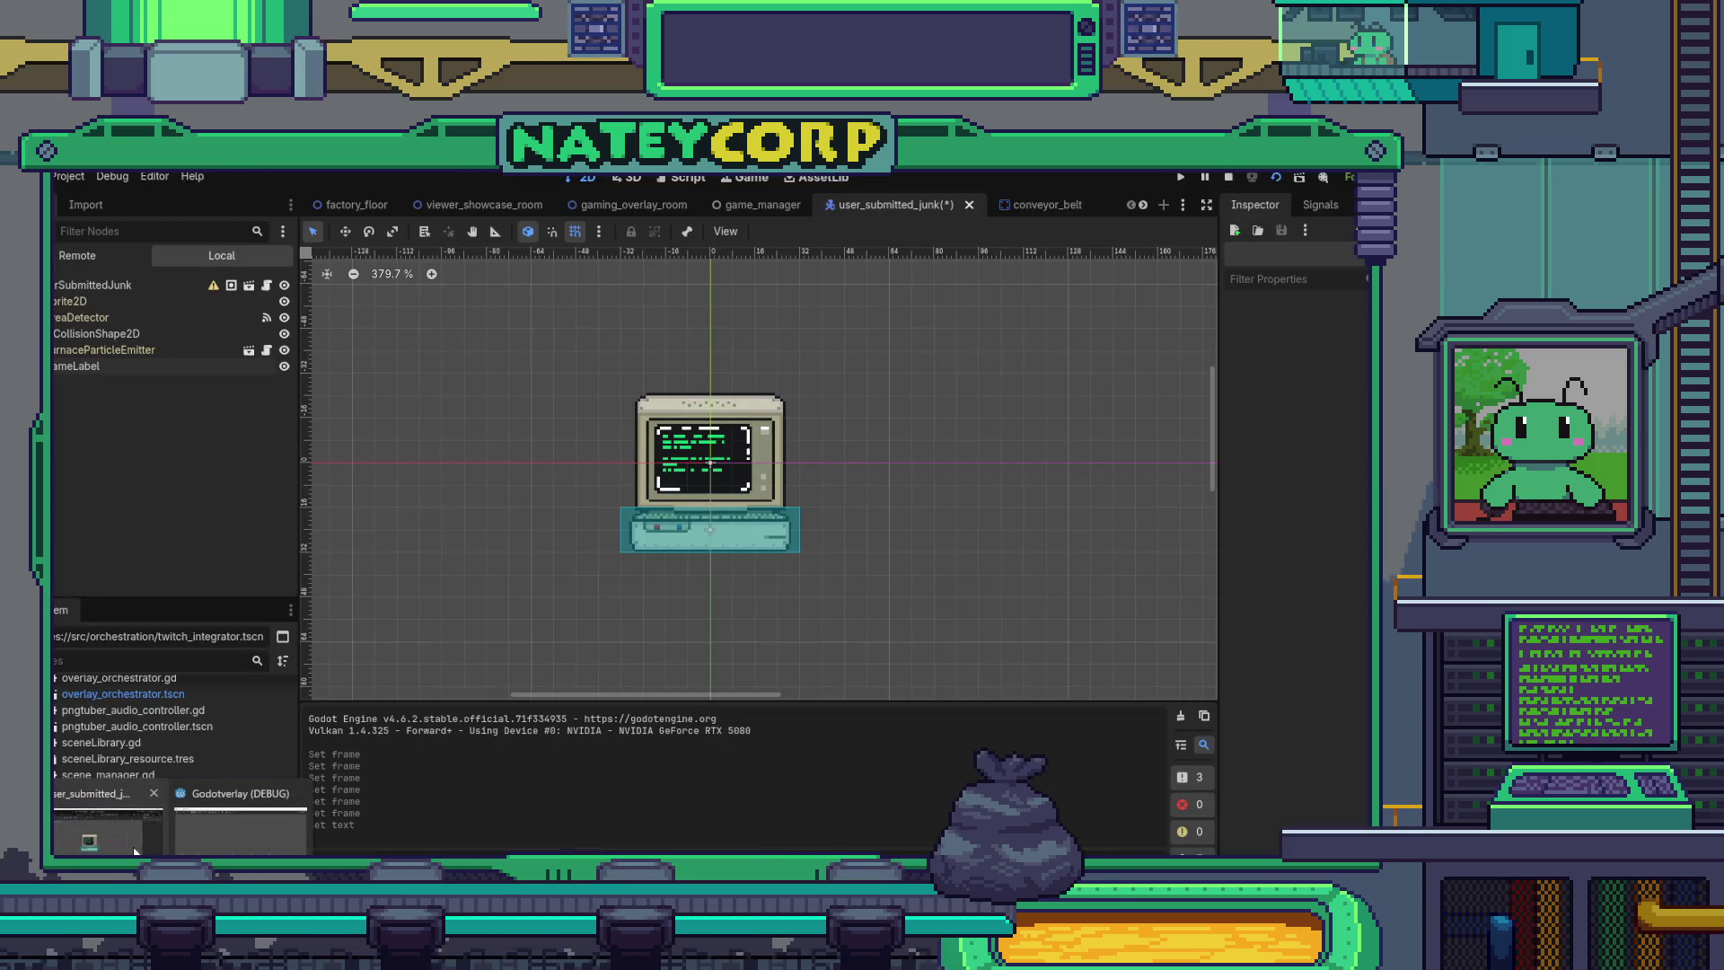
pyautogui.click(250, 822)
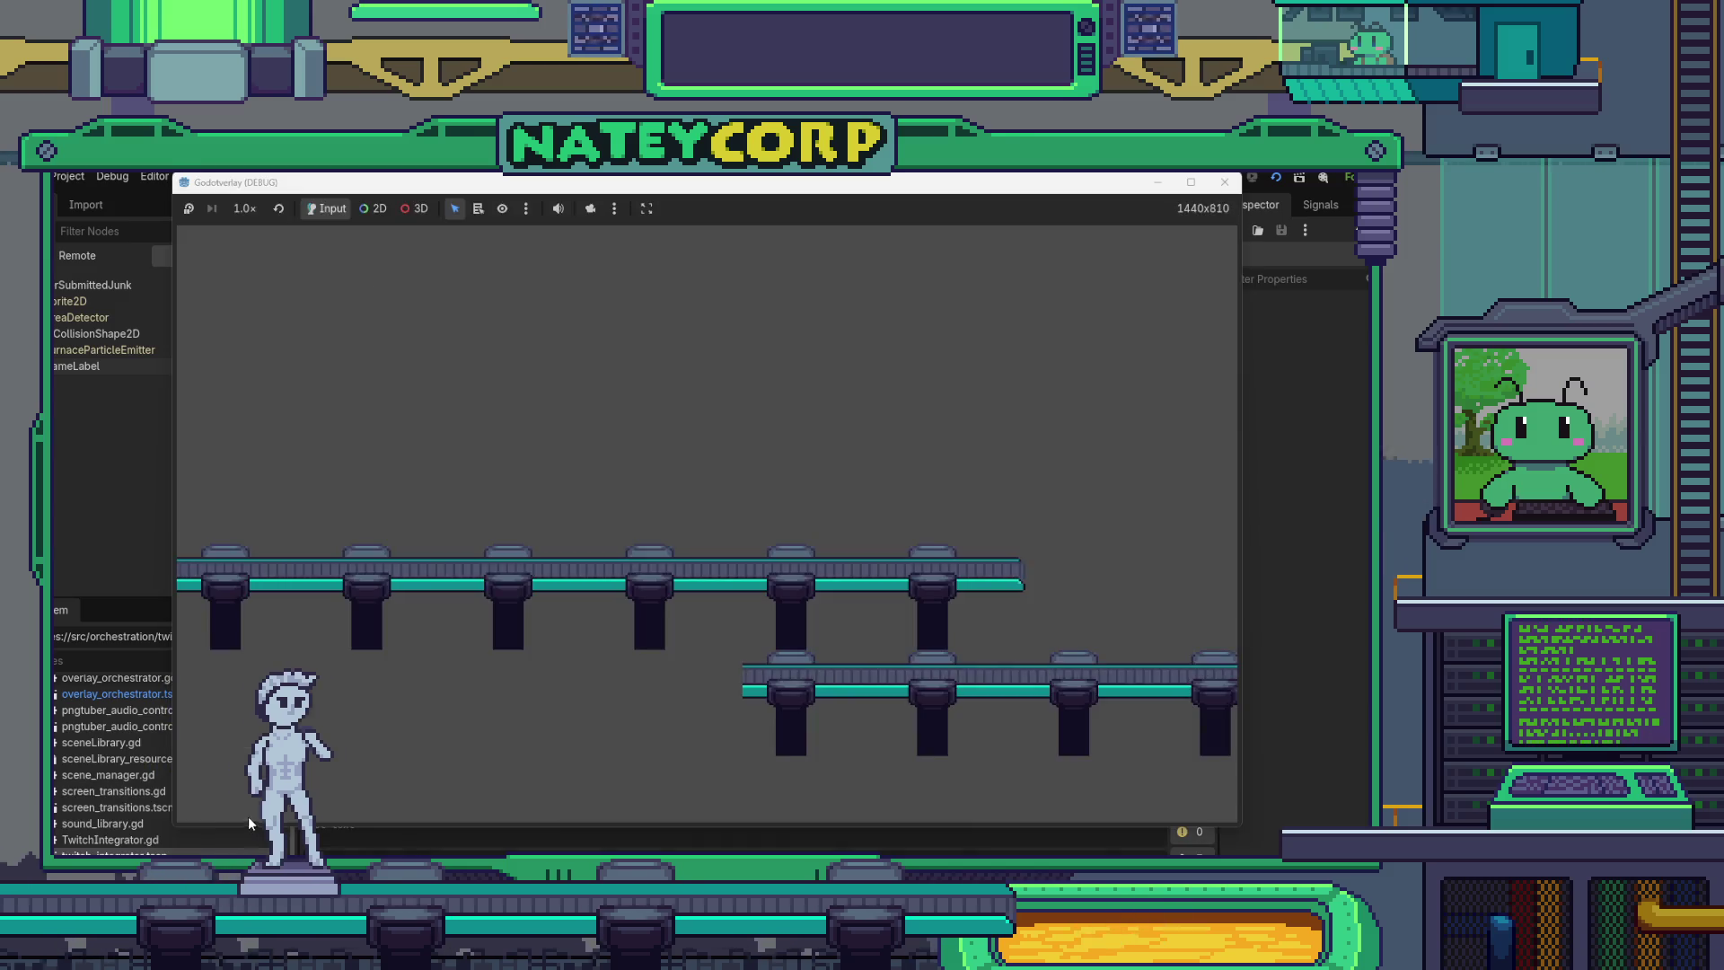
pyautogui.click(1220, 183)
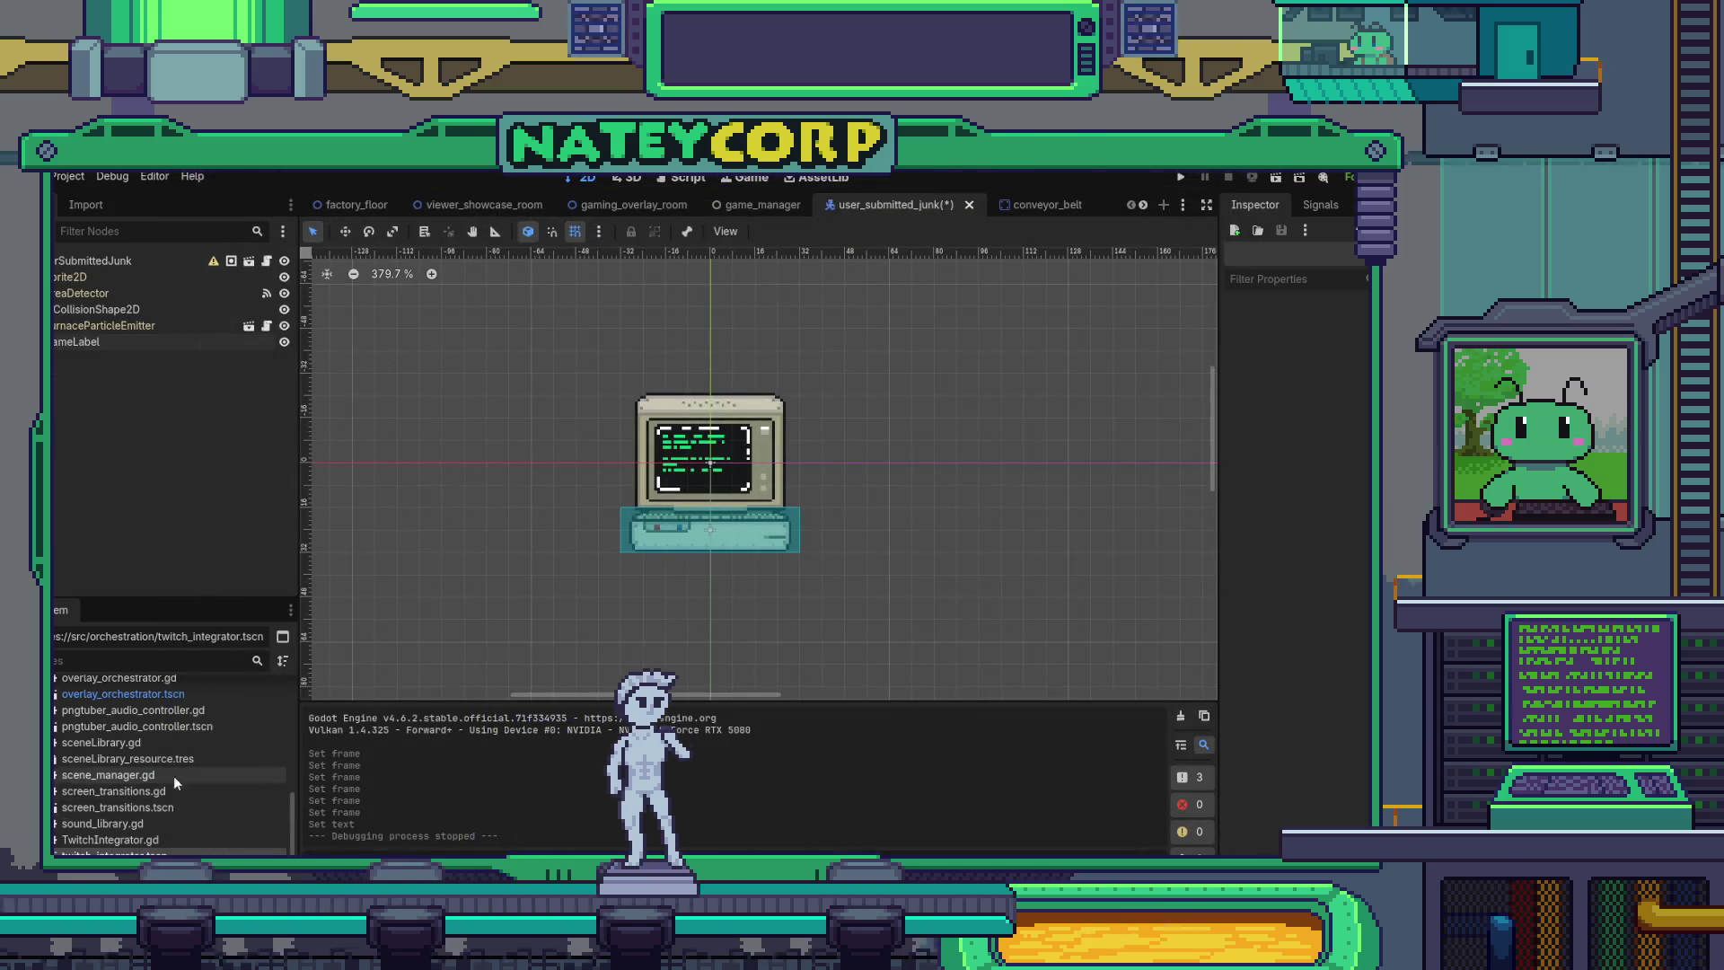
pyautogui.scroll(-5, 175, 782)
# - Open the node_2d scene, run it to watch the rigid bodies fall, then stop it with F8
pyautogui.doubleClick(116, 722)
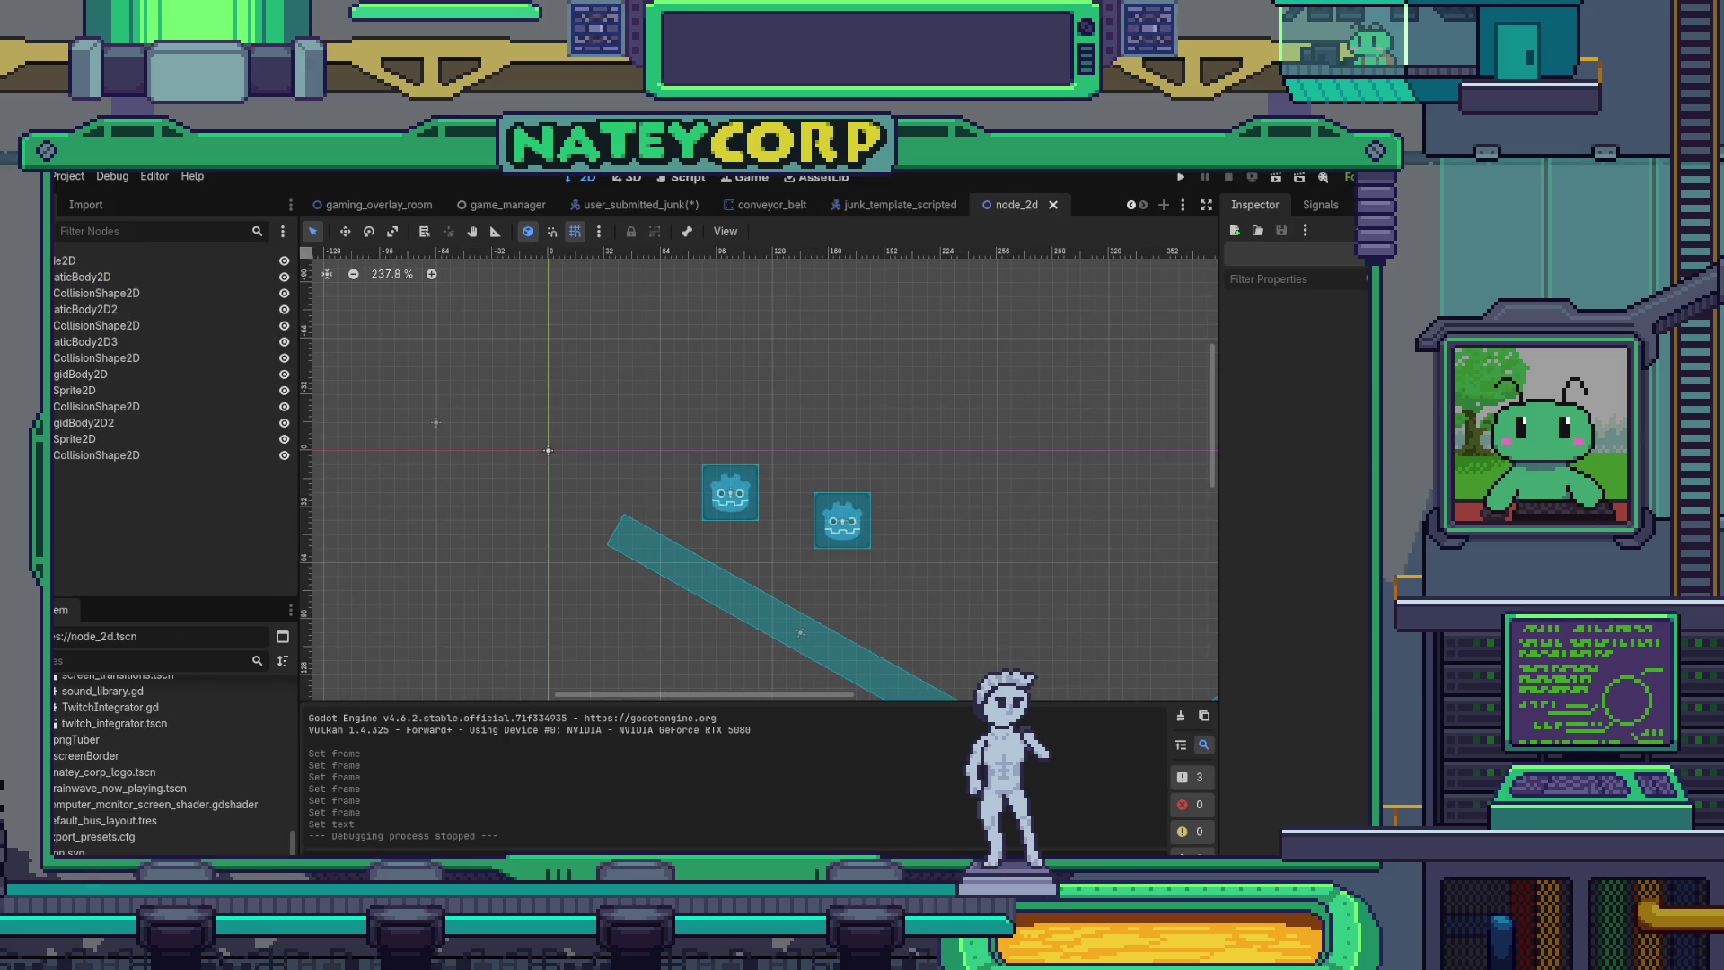
pyautogui.moveTo(627, 558)
pyautogui.mouseDown()
pyautogui.moveTo(342, 350)
pyautogui.moveTo(400, 388)
pyautogui.mouseUp()
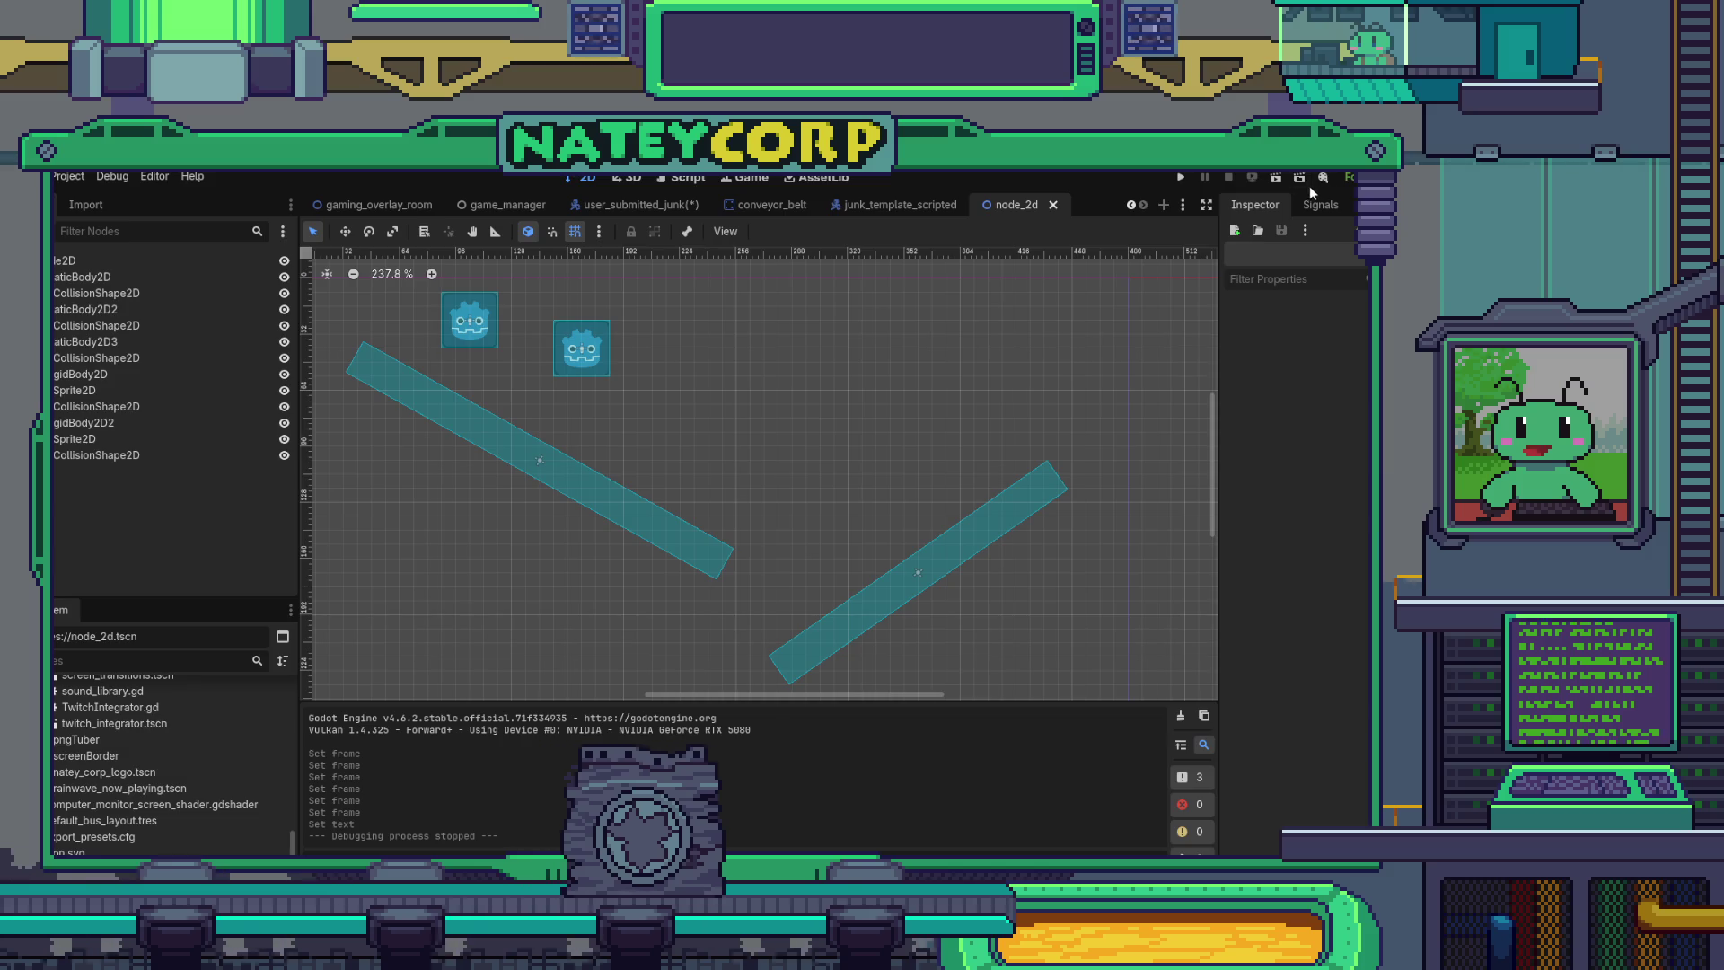
pyautogui.click(1274, 179)
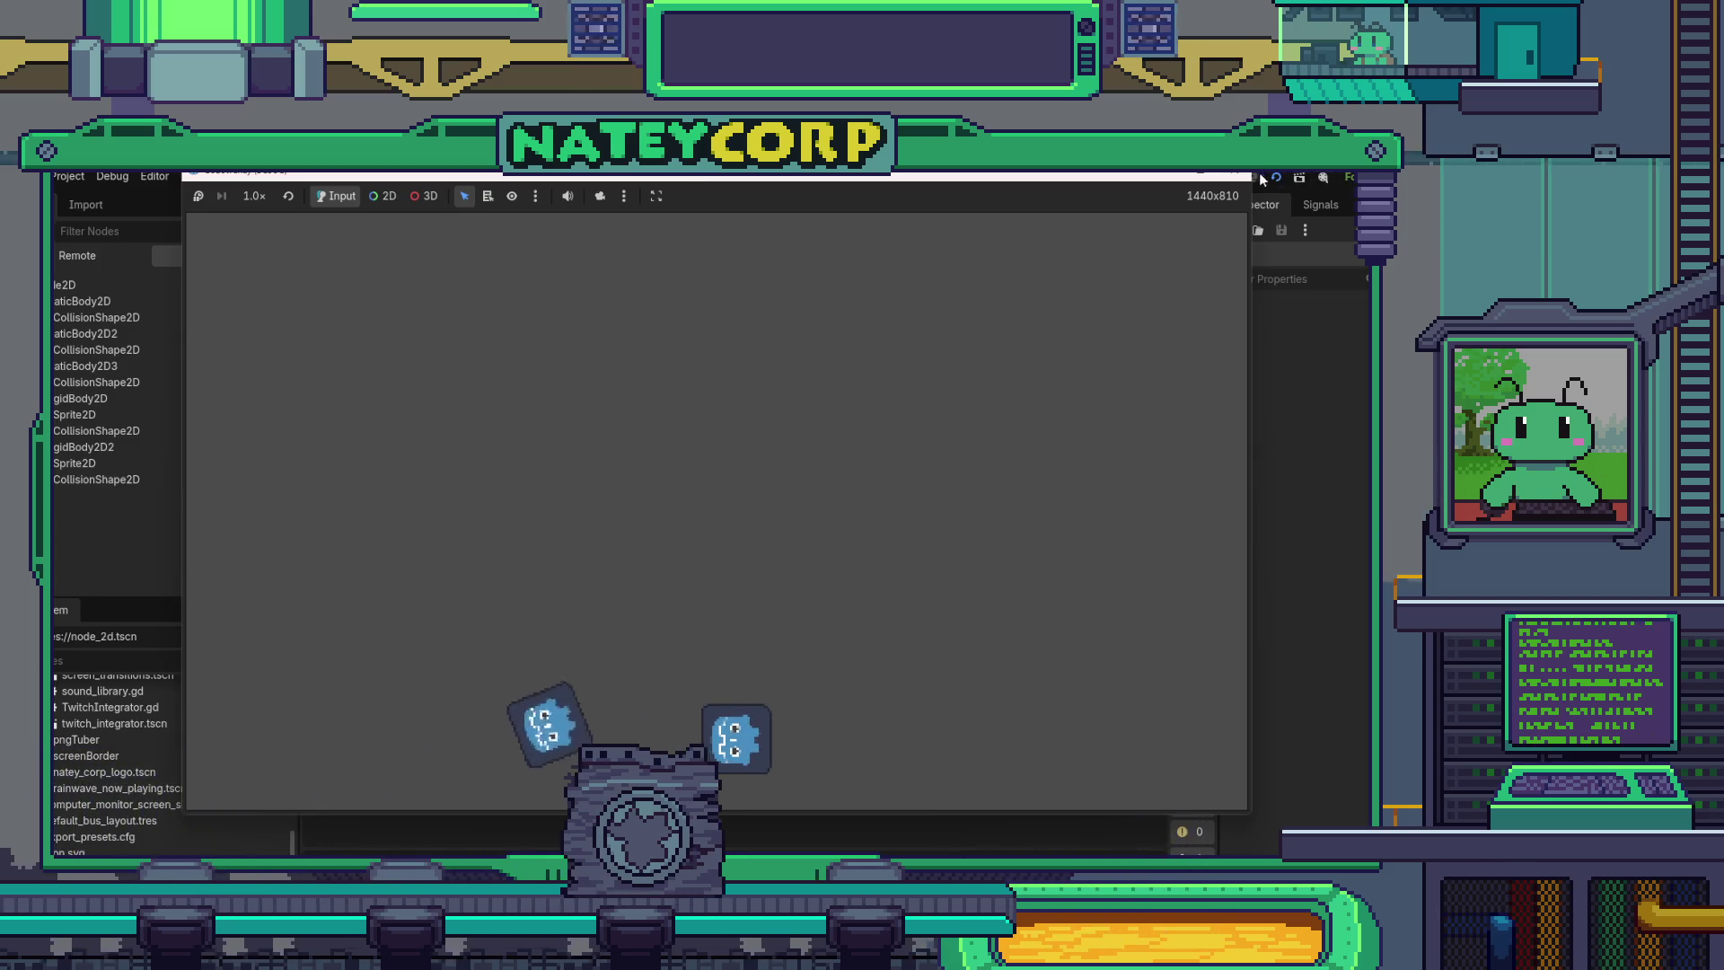
pyautogui.press('F8')
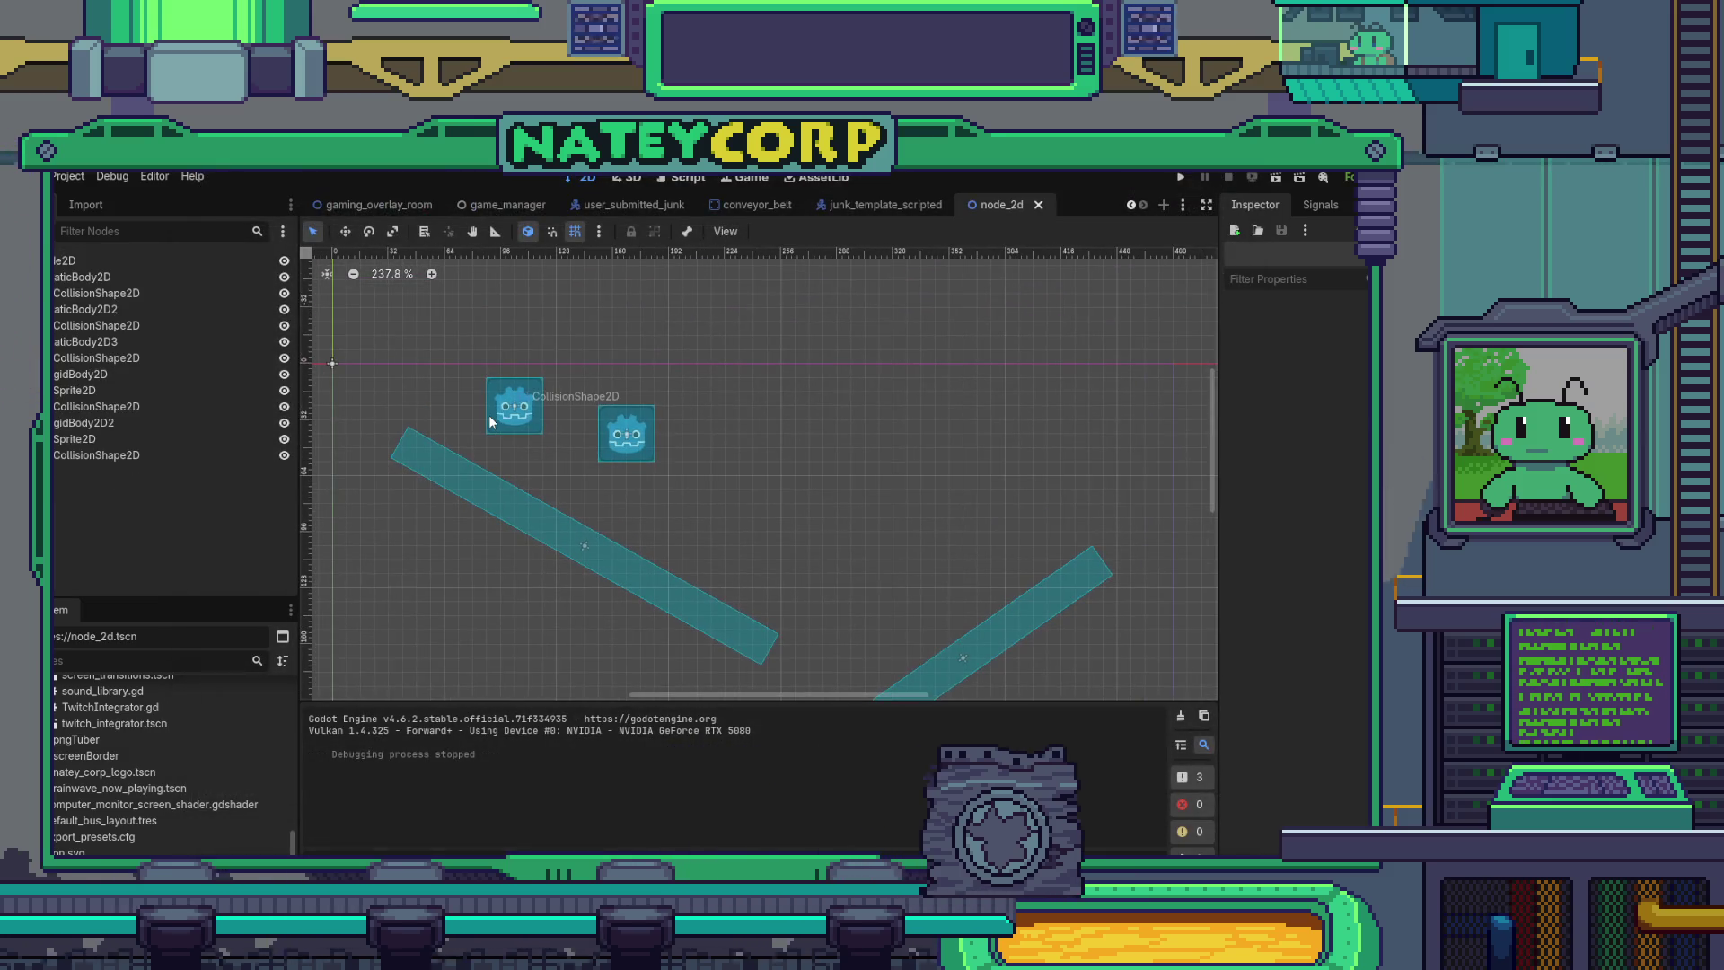
# - Inspect the collision shape and the second rigid body's mass distribution settings
pyautogui.click(490, 418)
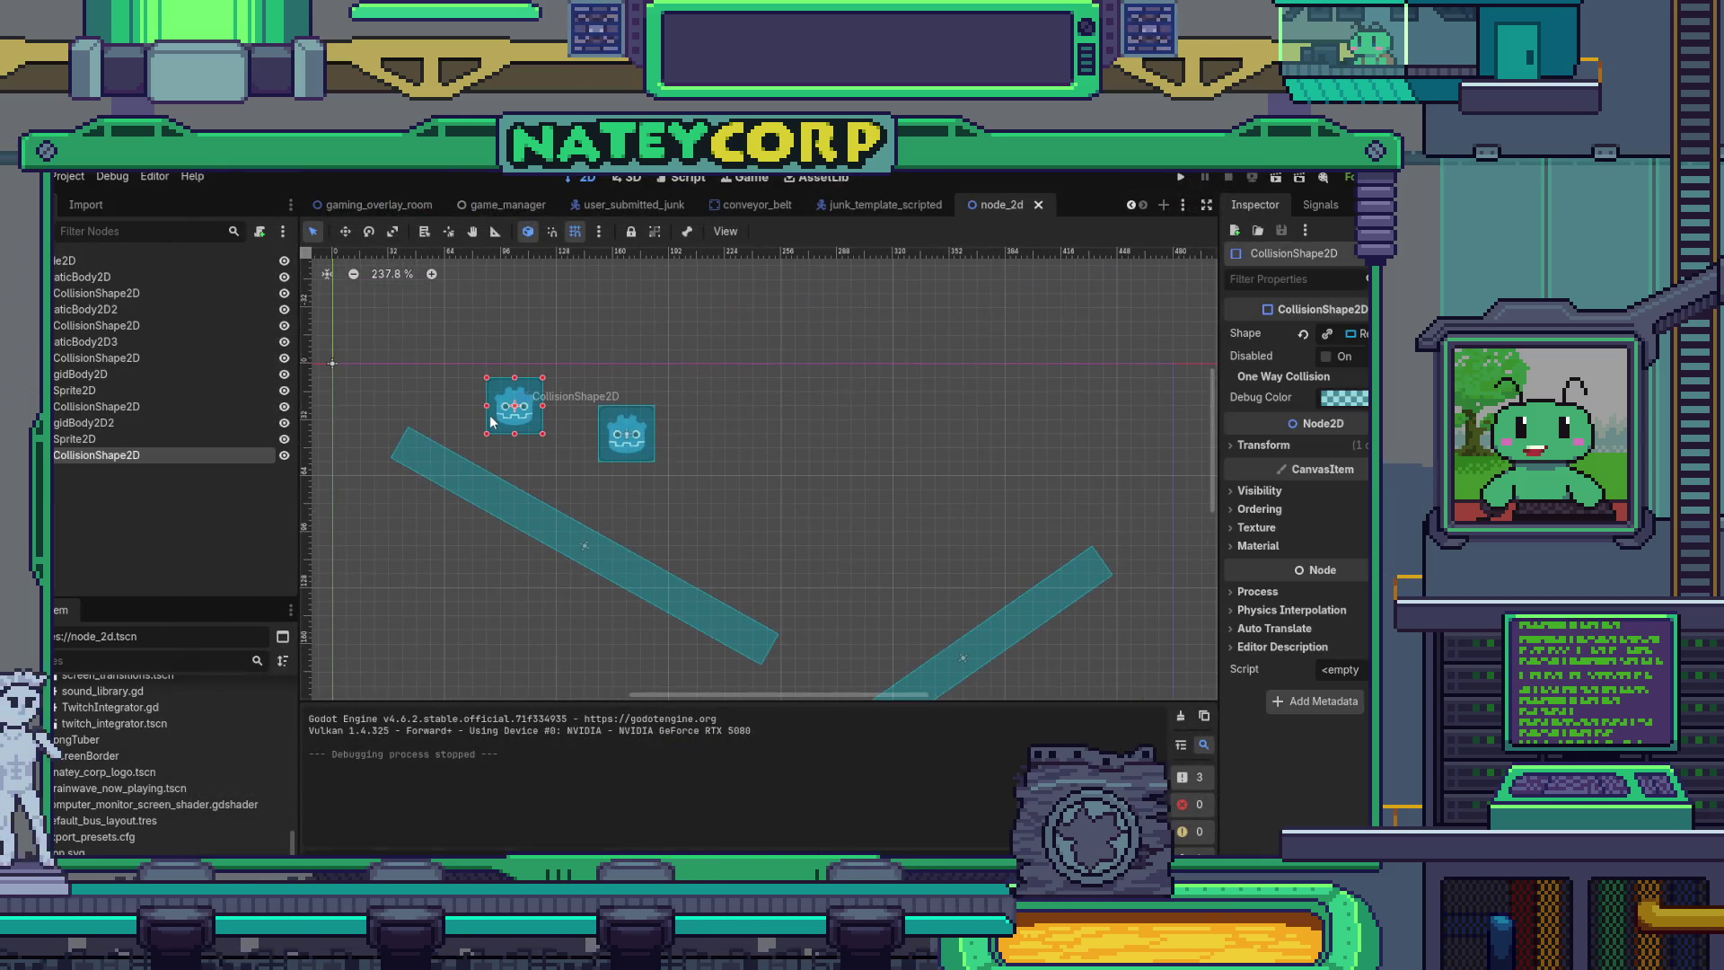
pyautogui.click(92, 423)
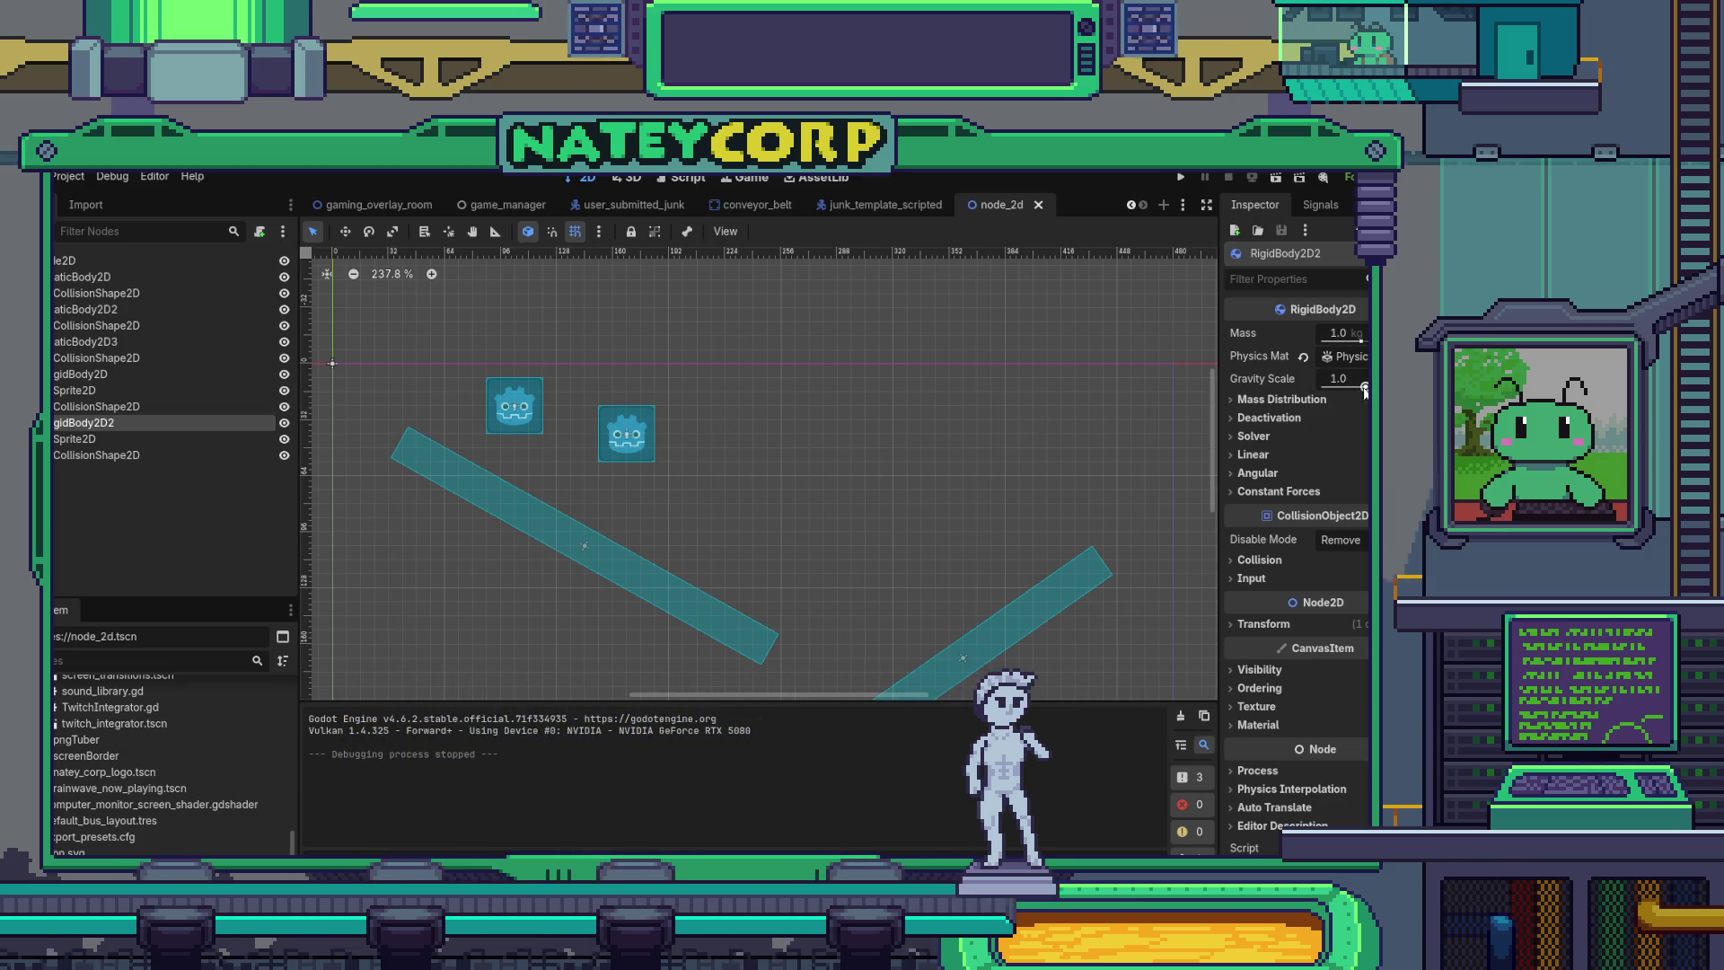
pyautogui.click(1308, 401)
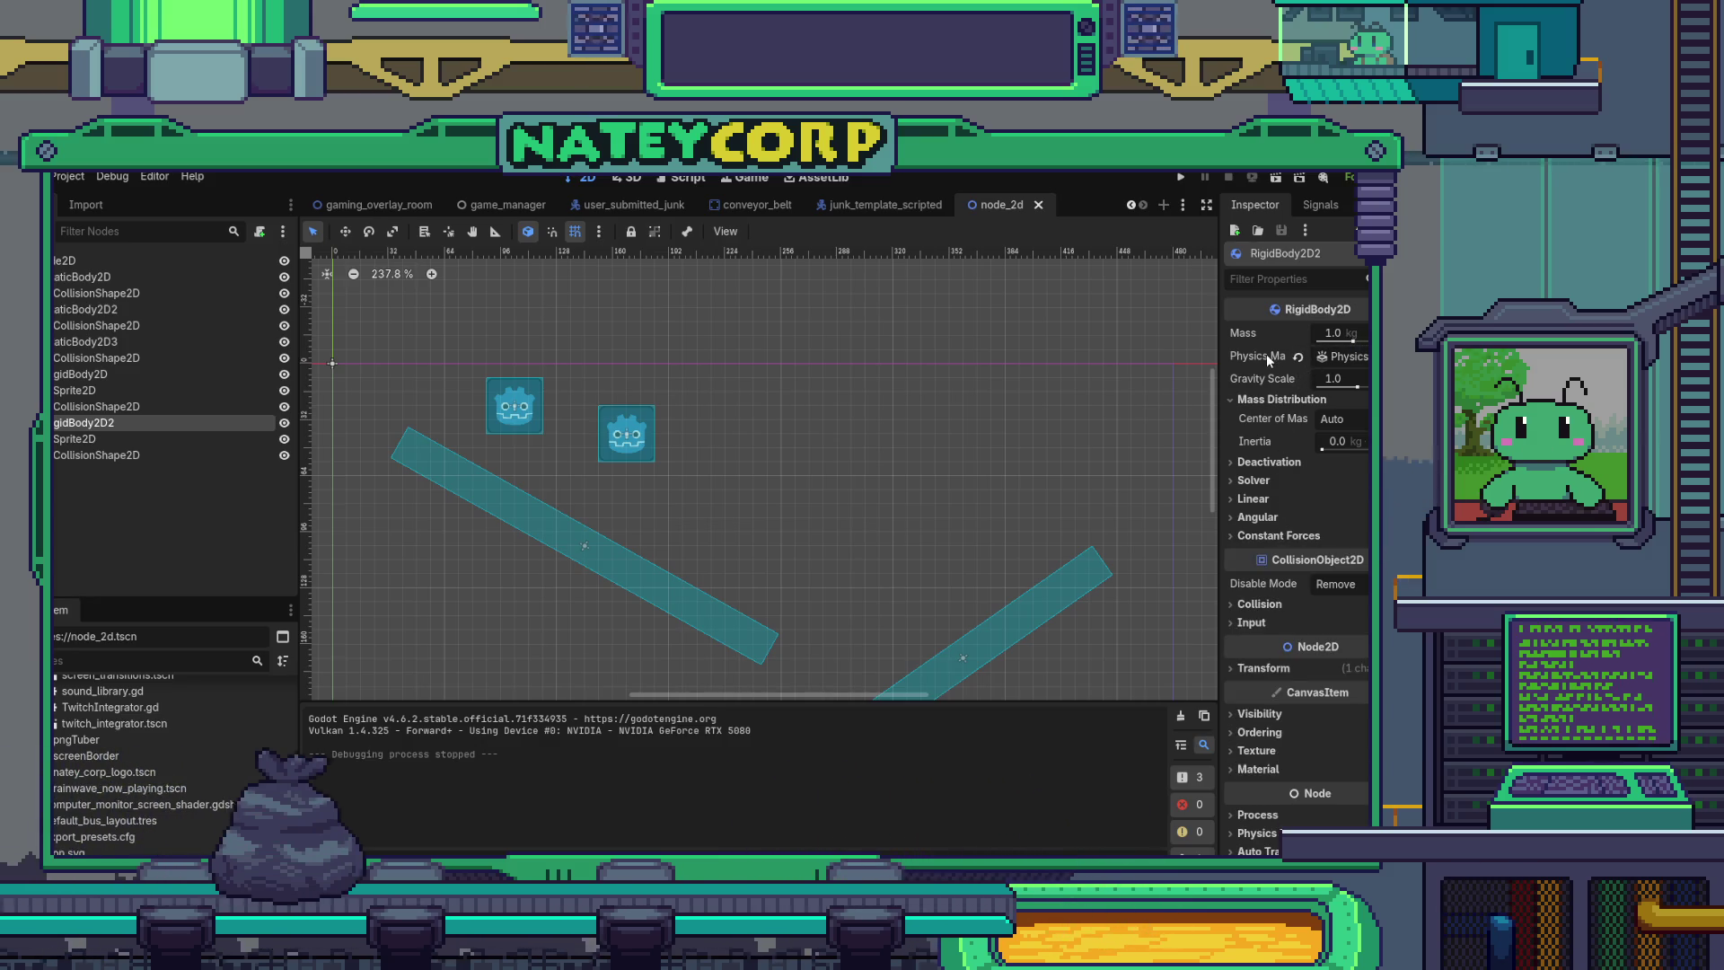
pyautogui.click(1270, 400)
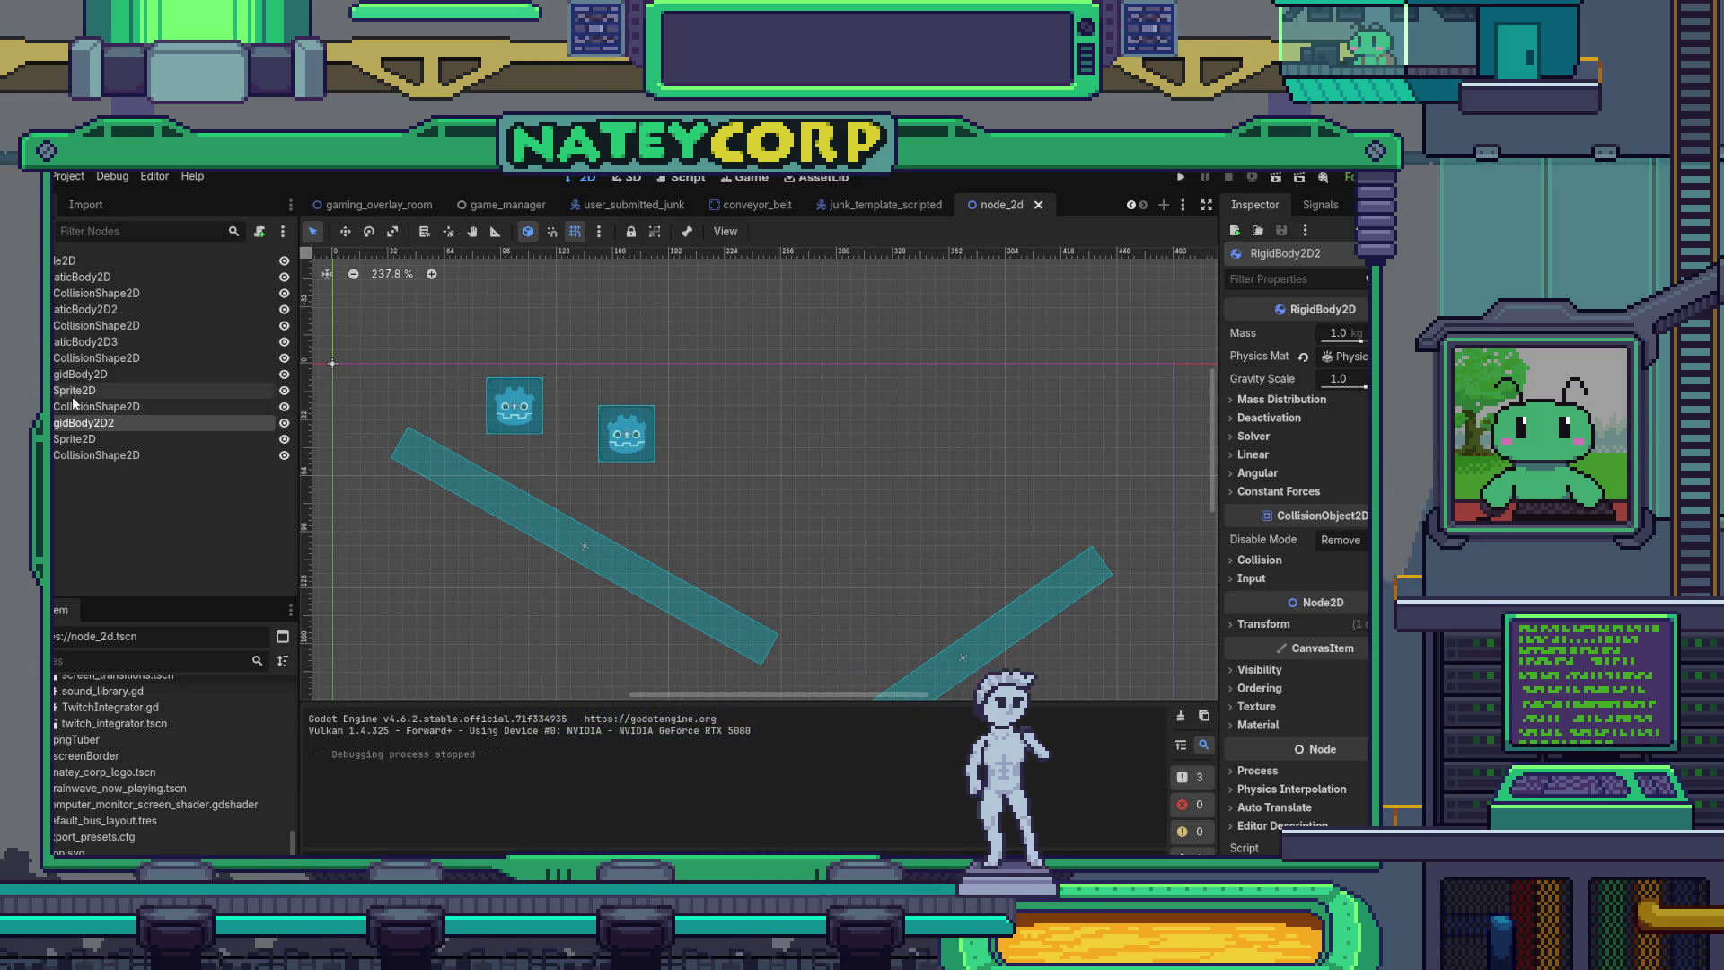
# - Give the first RigidBody2D a new PhysicsMaterial with Bounce 0.75 and Gravity Scale 4.959, then run the scene
pyautogui.click(111, 375)
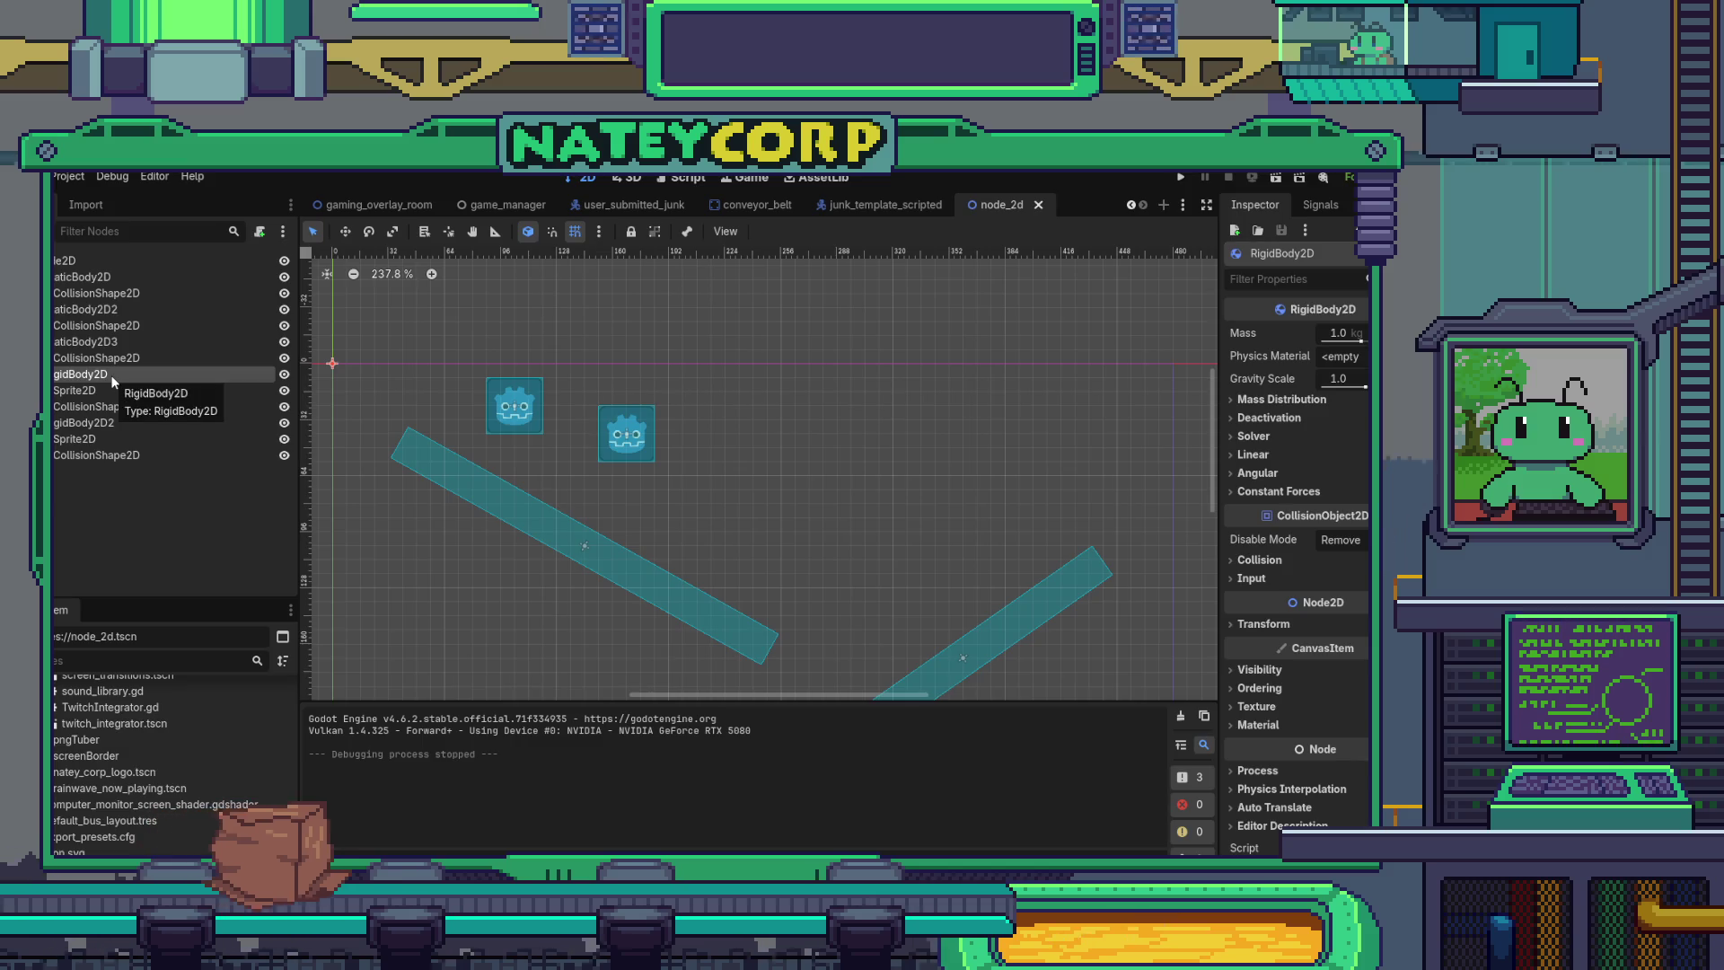
pyautogui.click(1337, 357)
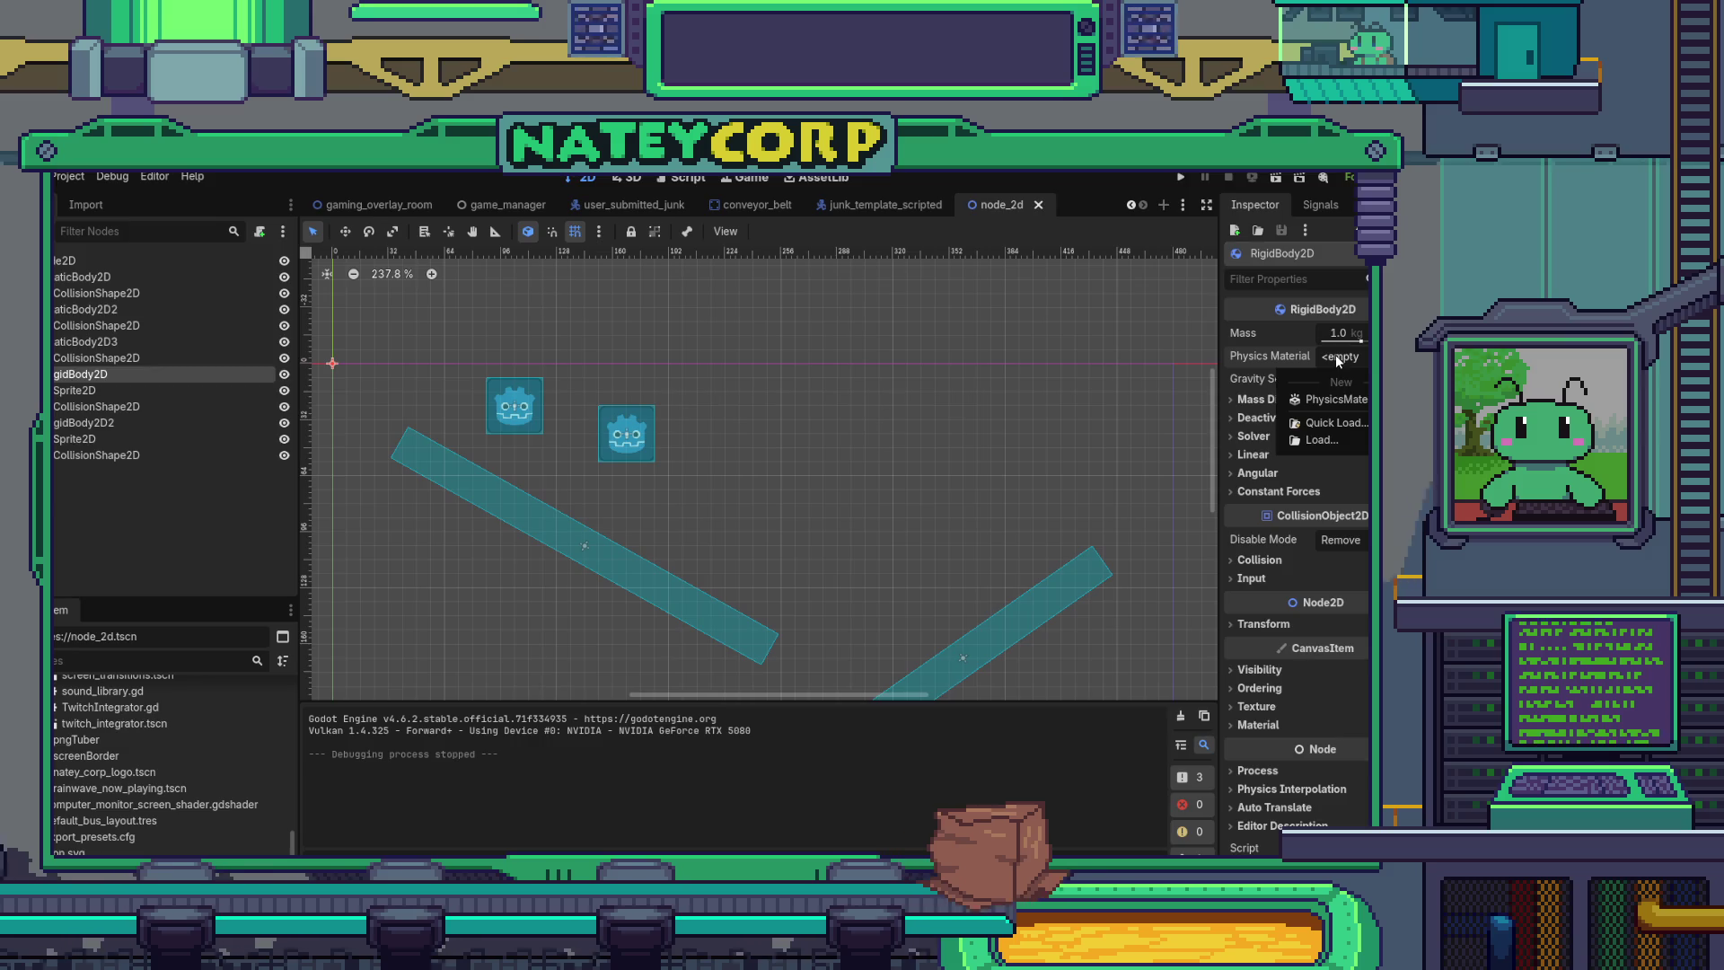
pyautogui.click(1329, 398)
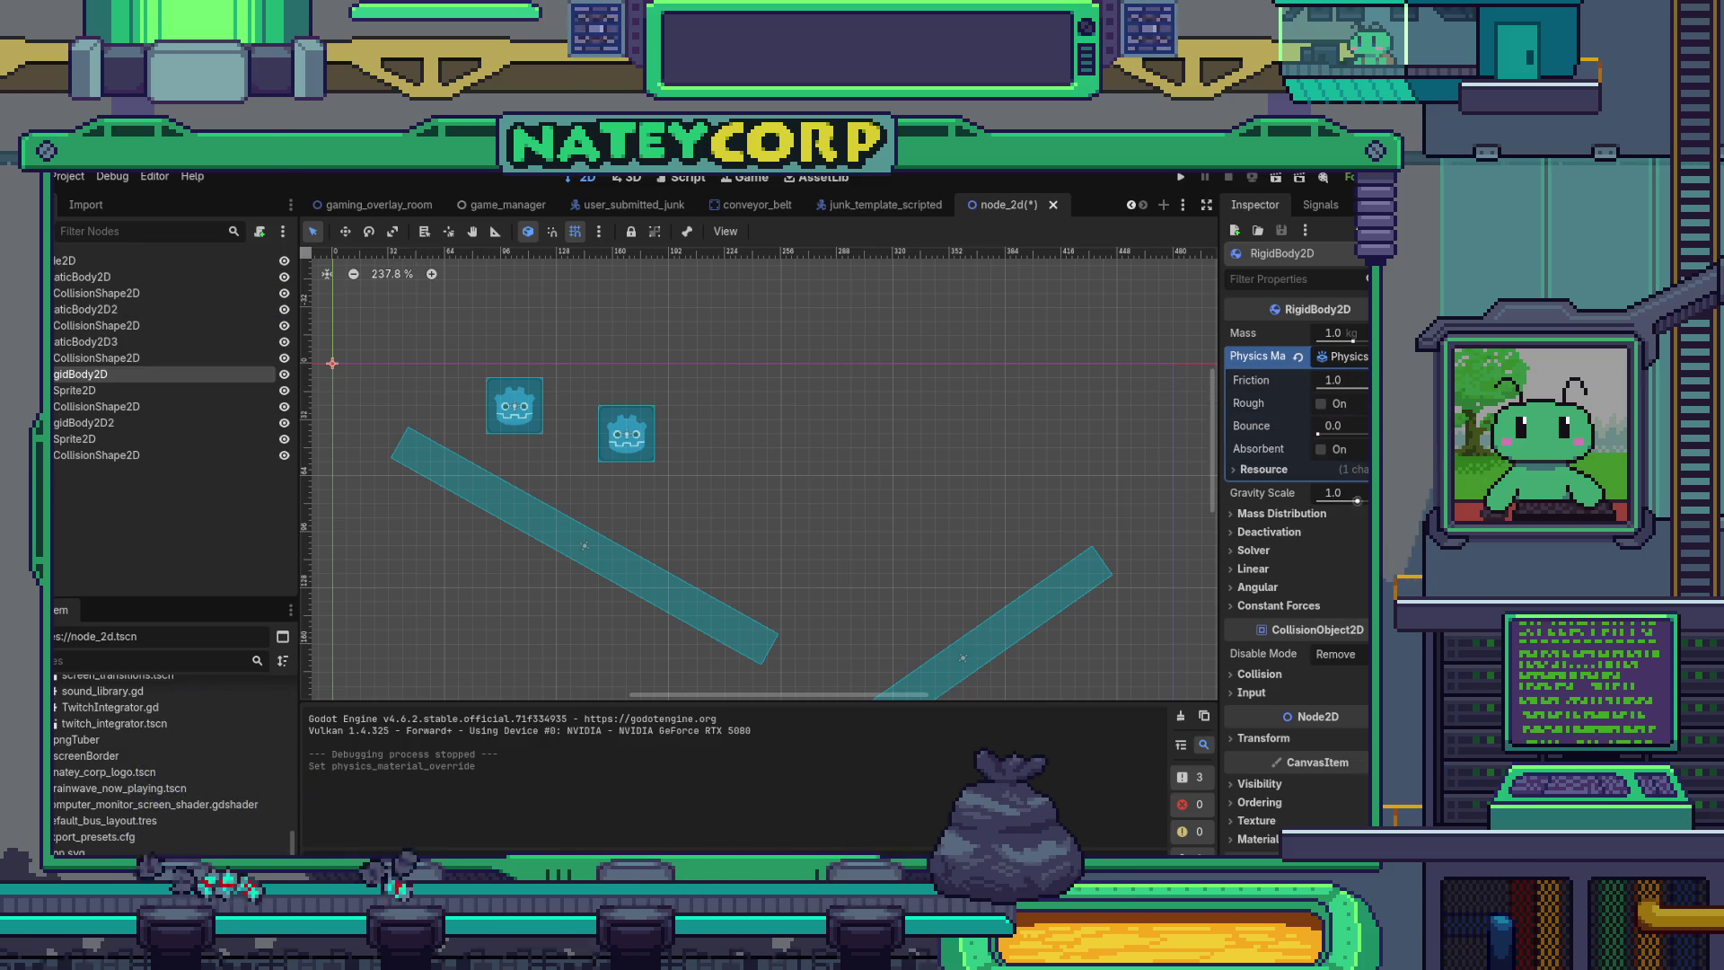
pyautogui.moveTo(1355, 427); pyautogui.dragTo(1366, 433)
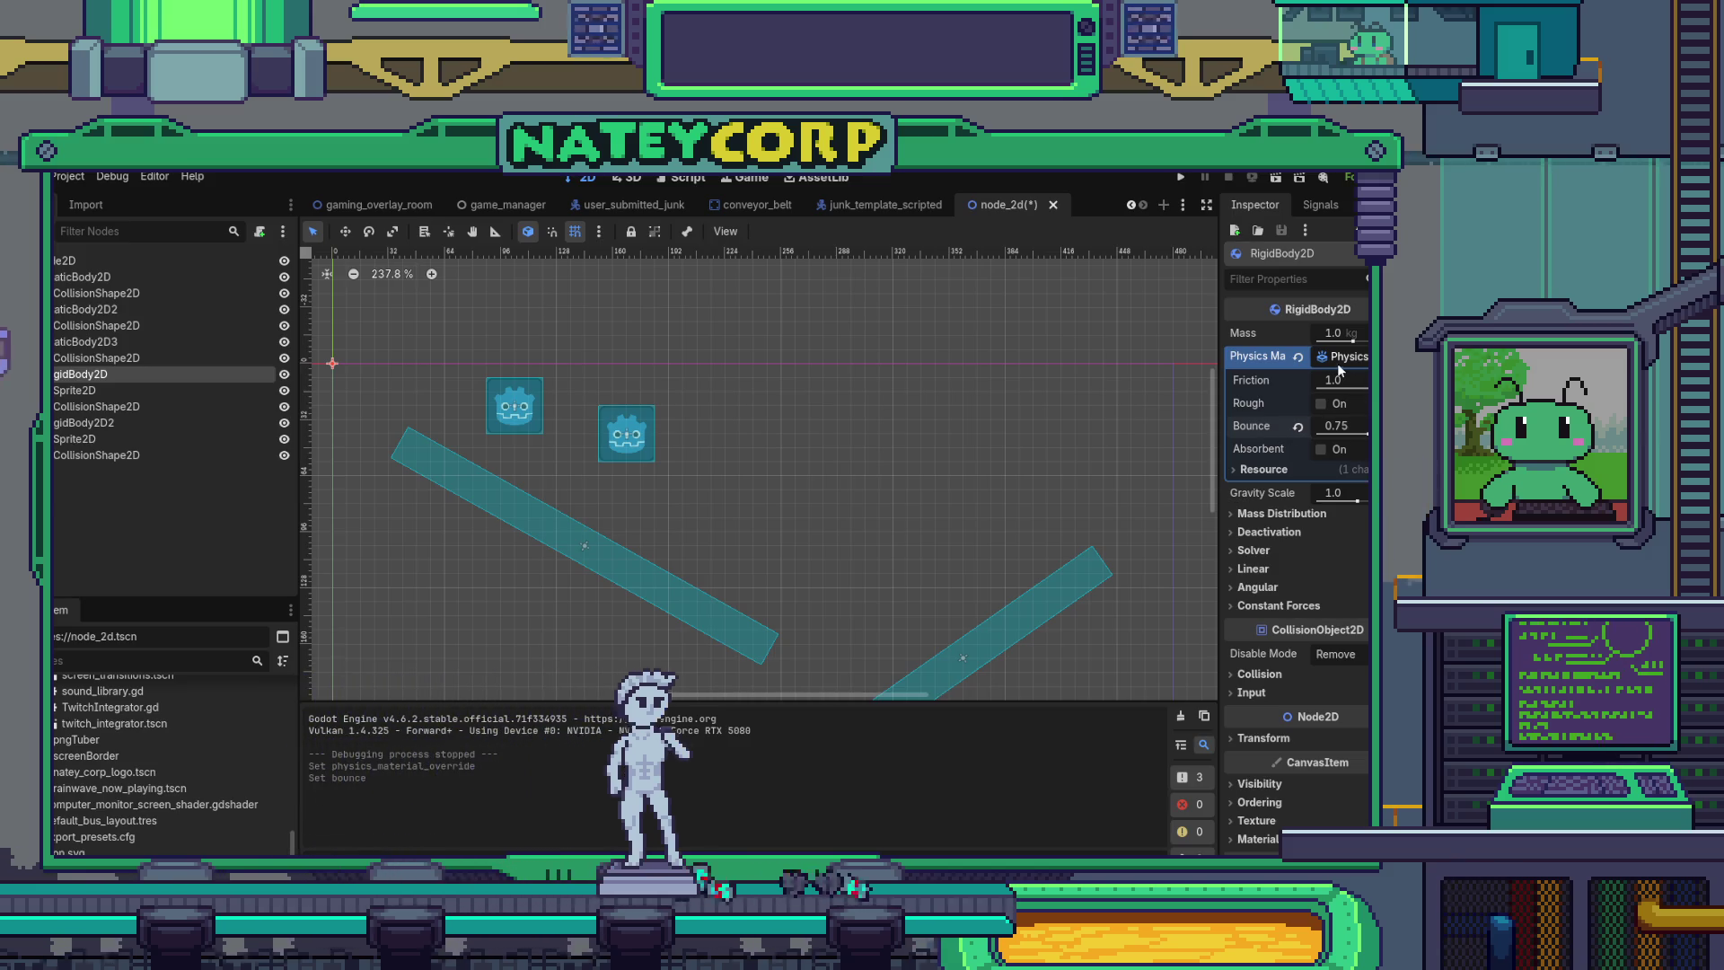
pyautogui.moveTo(1315, 500); pyautogui.dragTo(1400, 500)
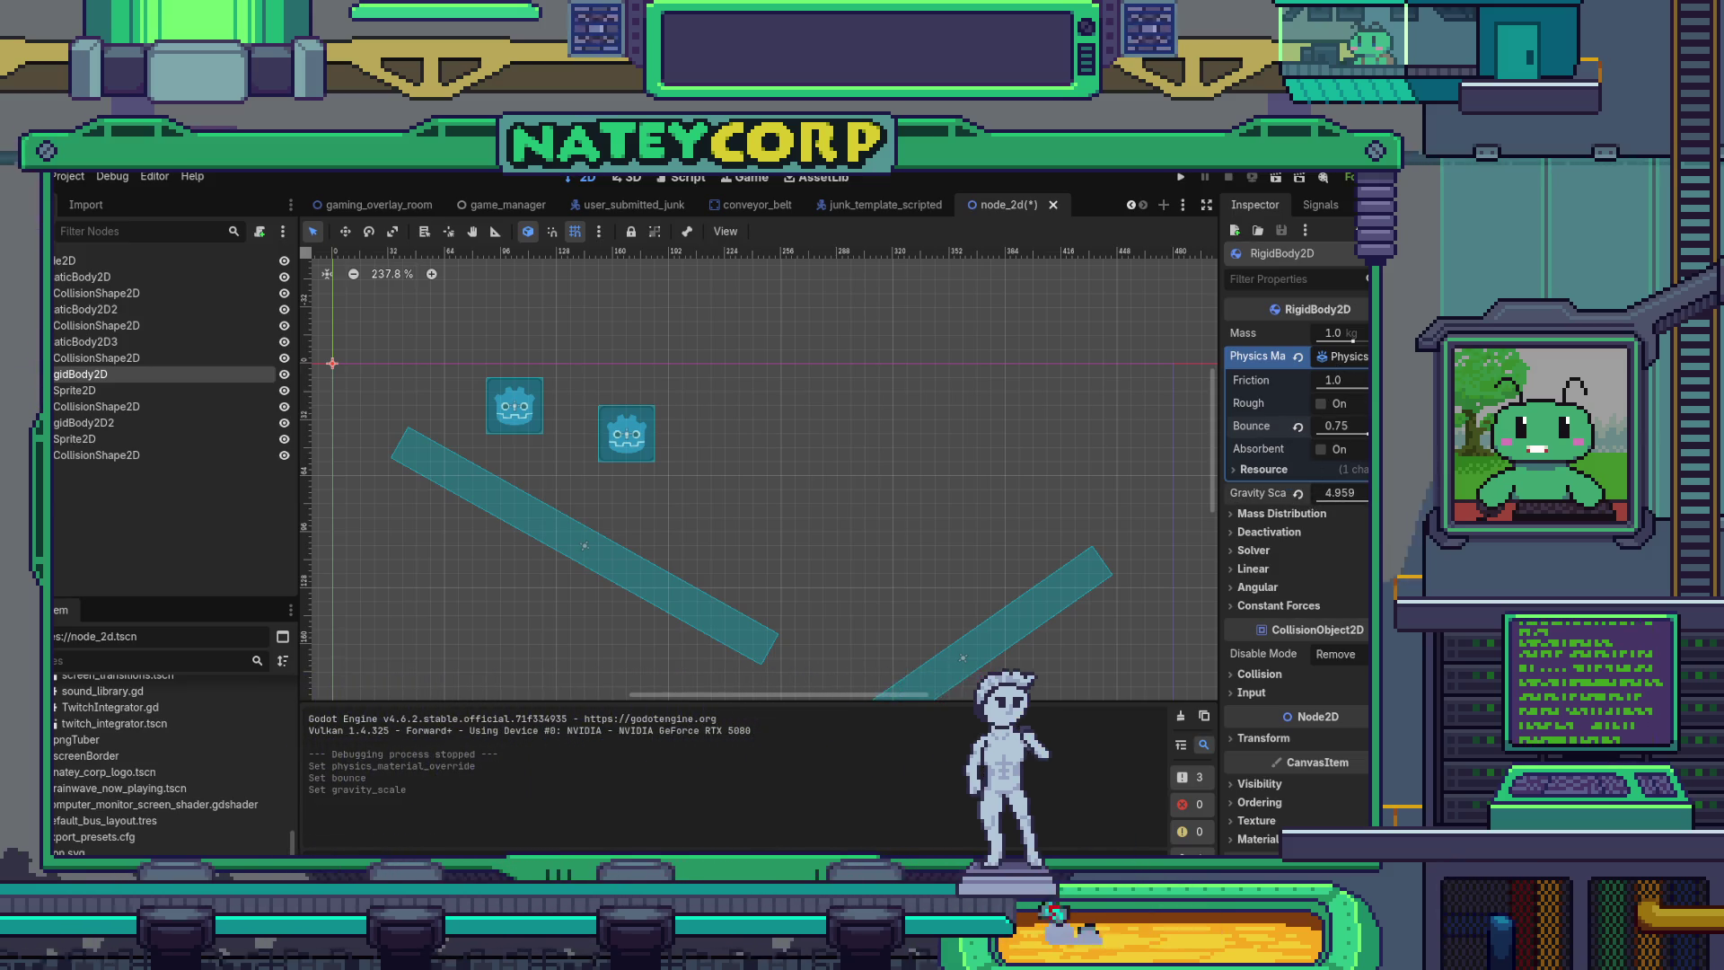
pyautogui.click(1277, 176)
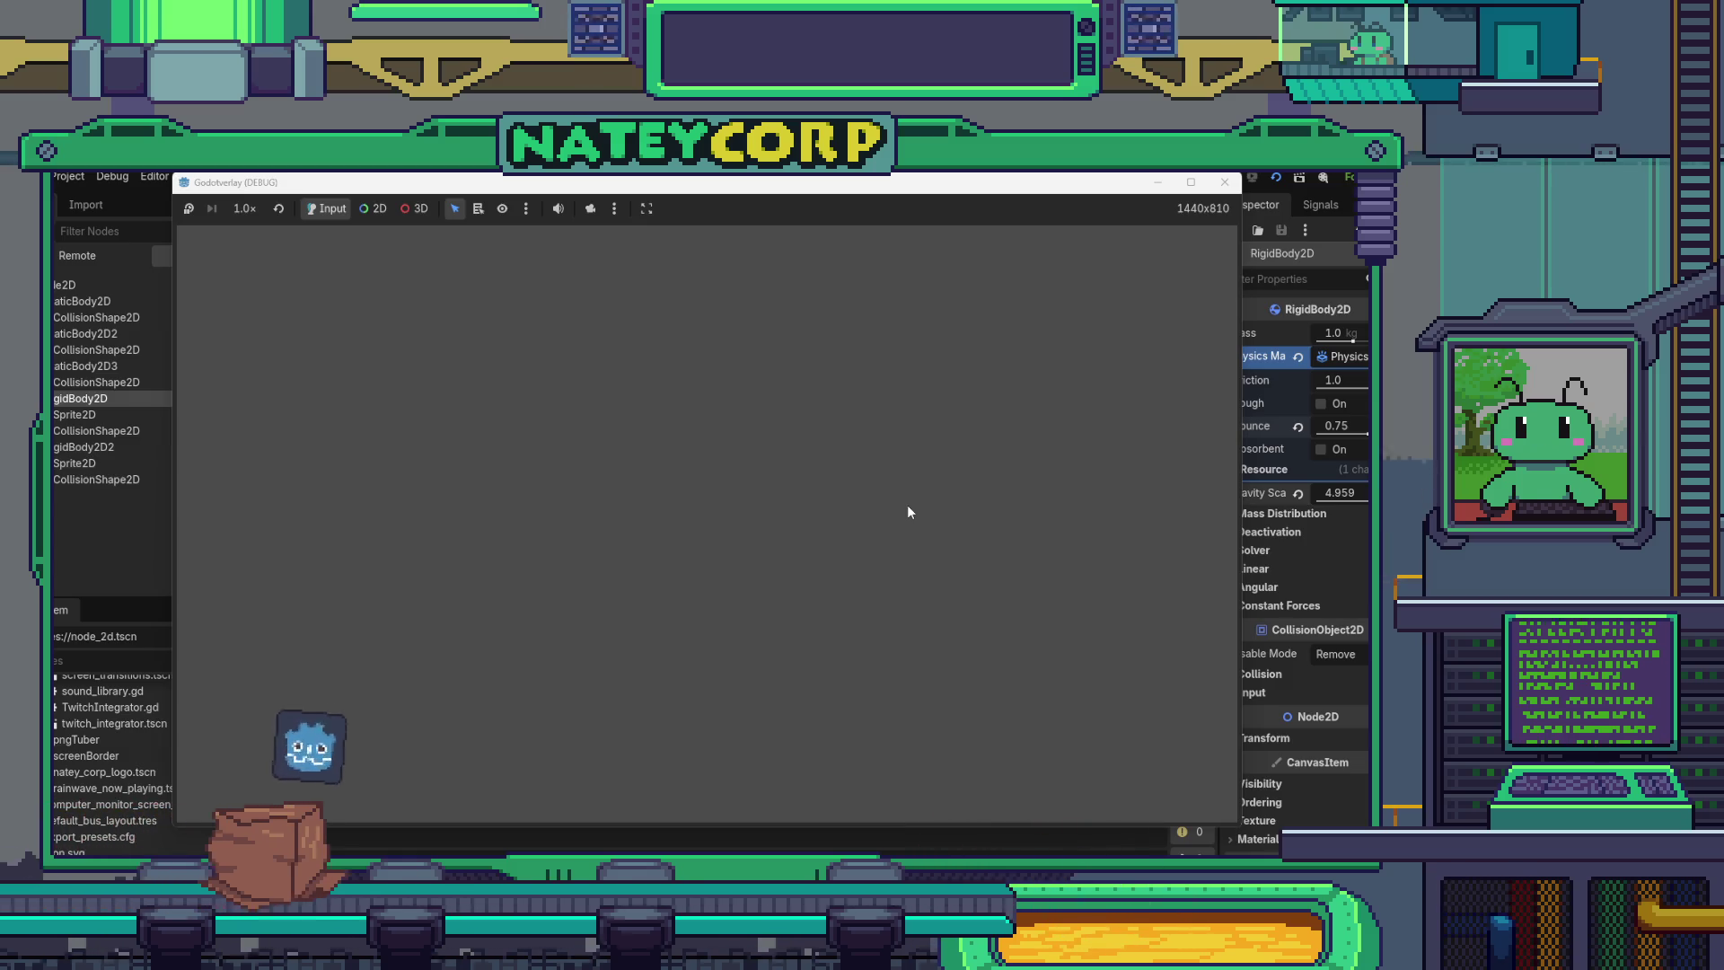
# - Stop the test game, close node_2d to show junk_template_scripted, and return to Aseprite
pyautogui.click(1230, 183)
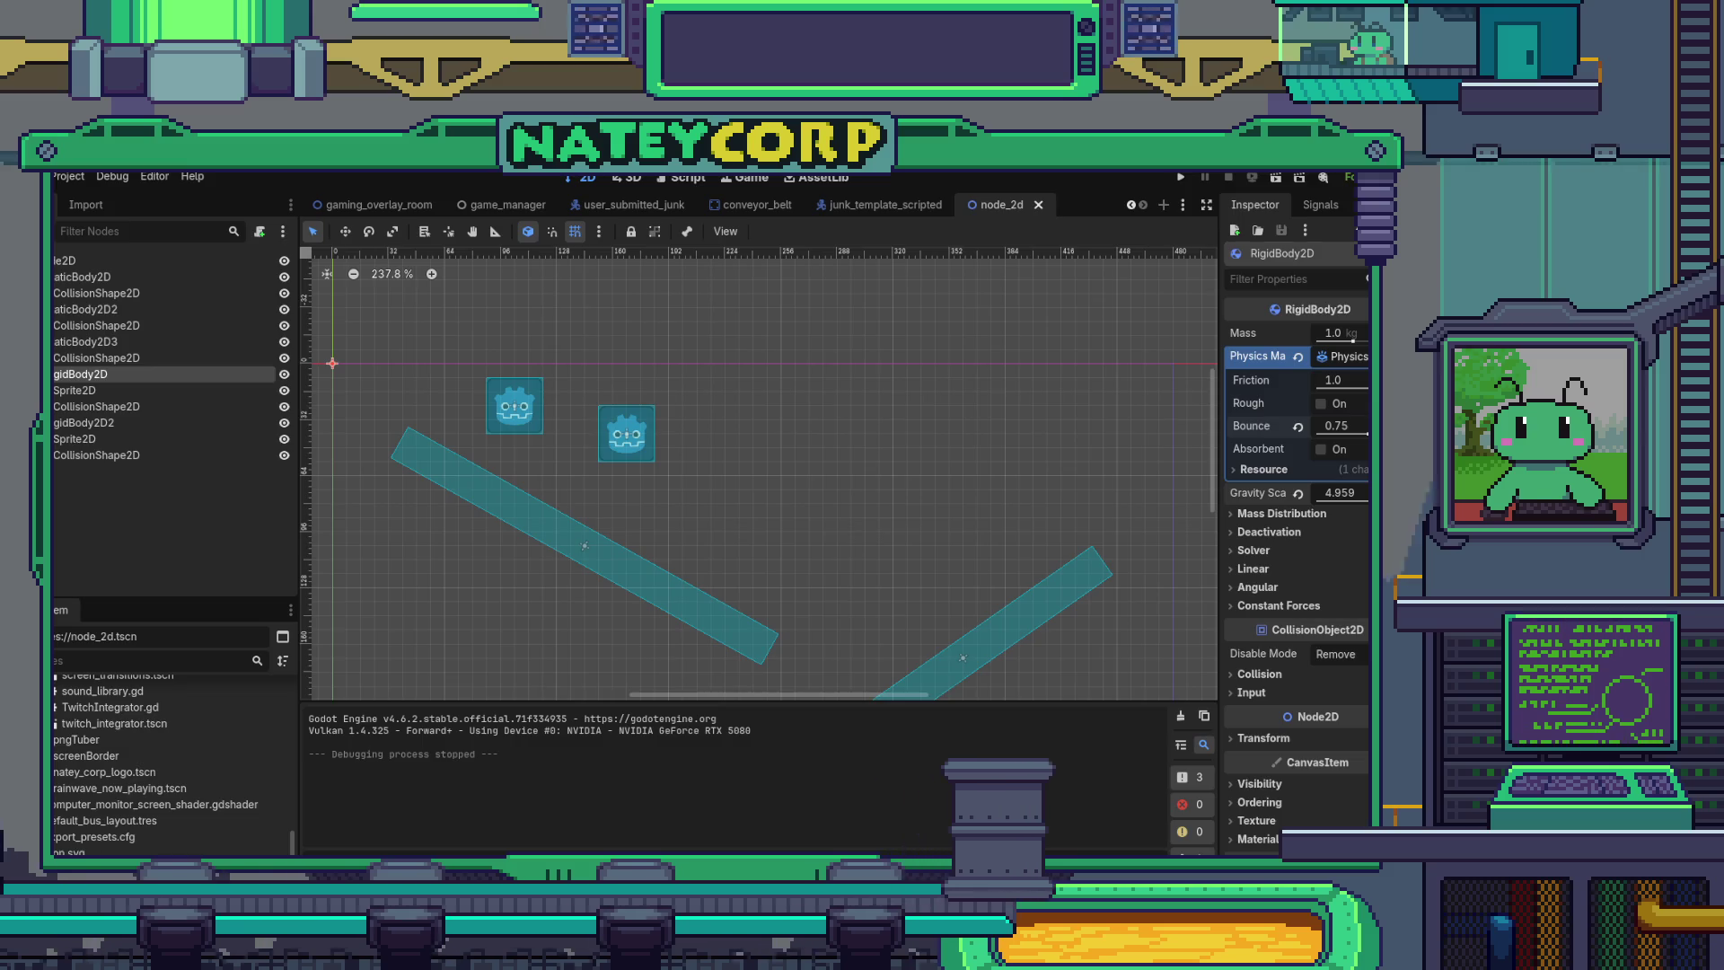
pyautogui.click(885, 205)
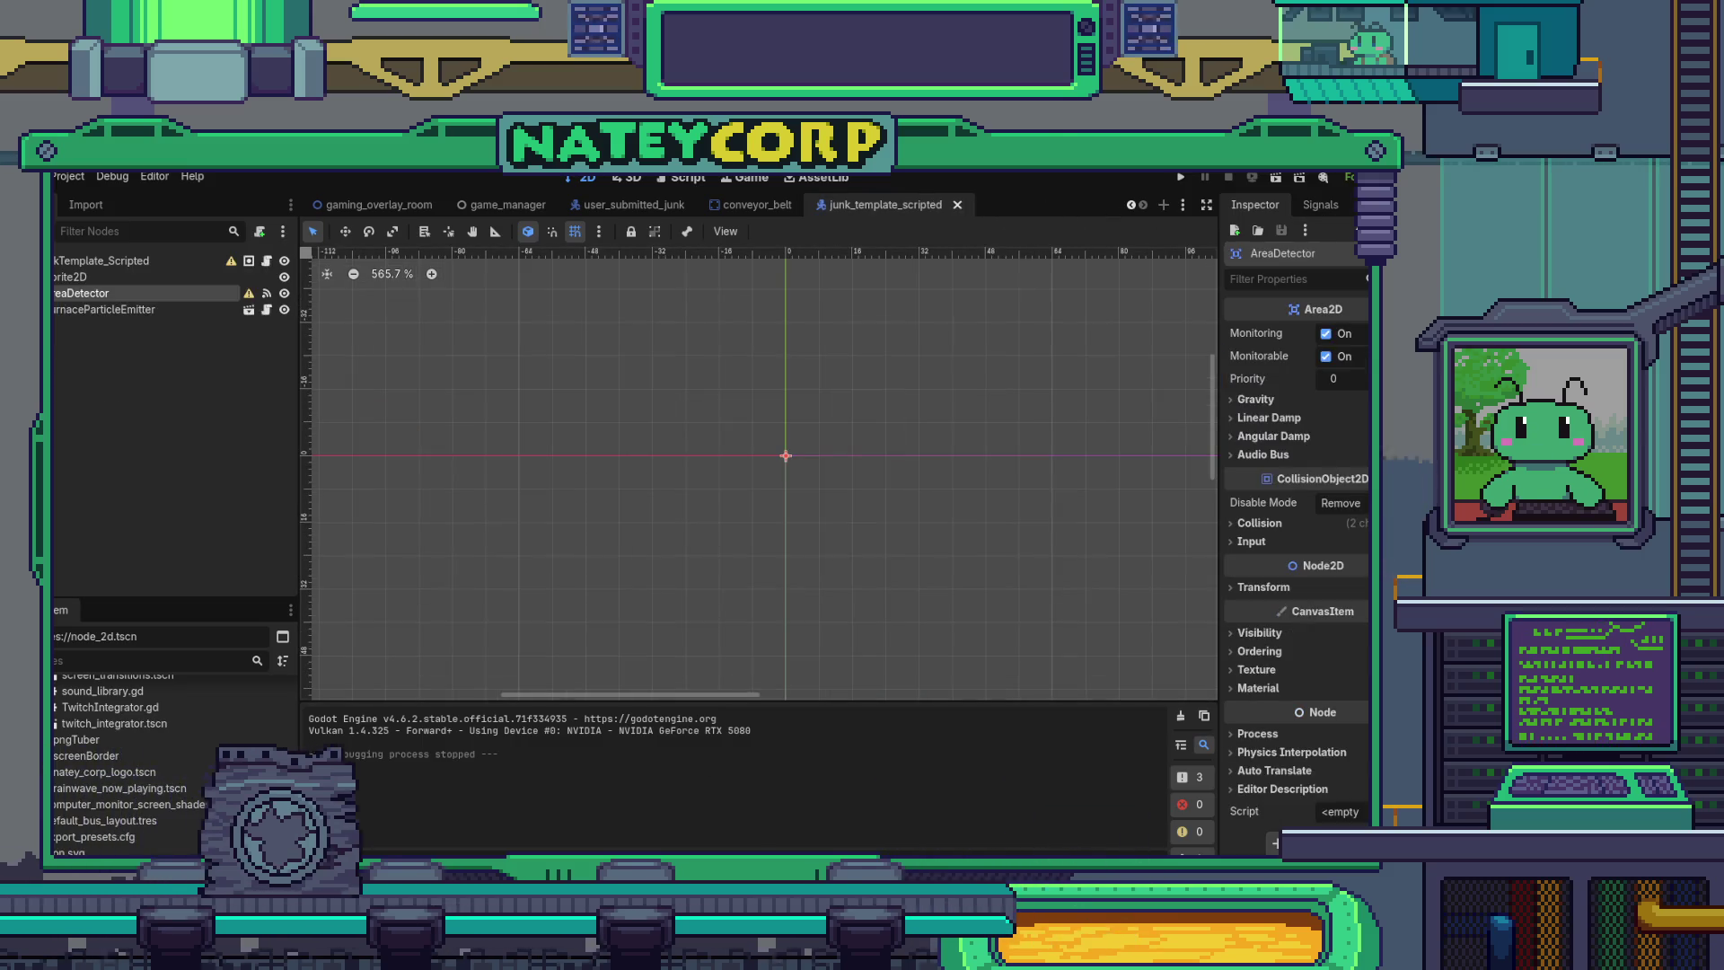
pyautogui.hotkey('alt', 'Tab')
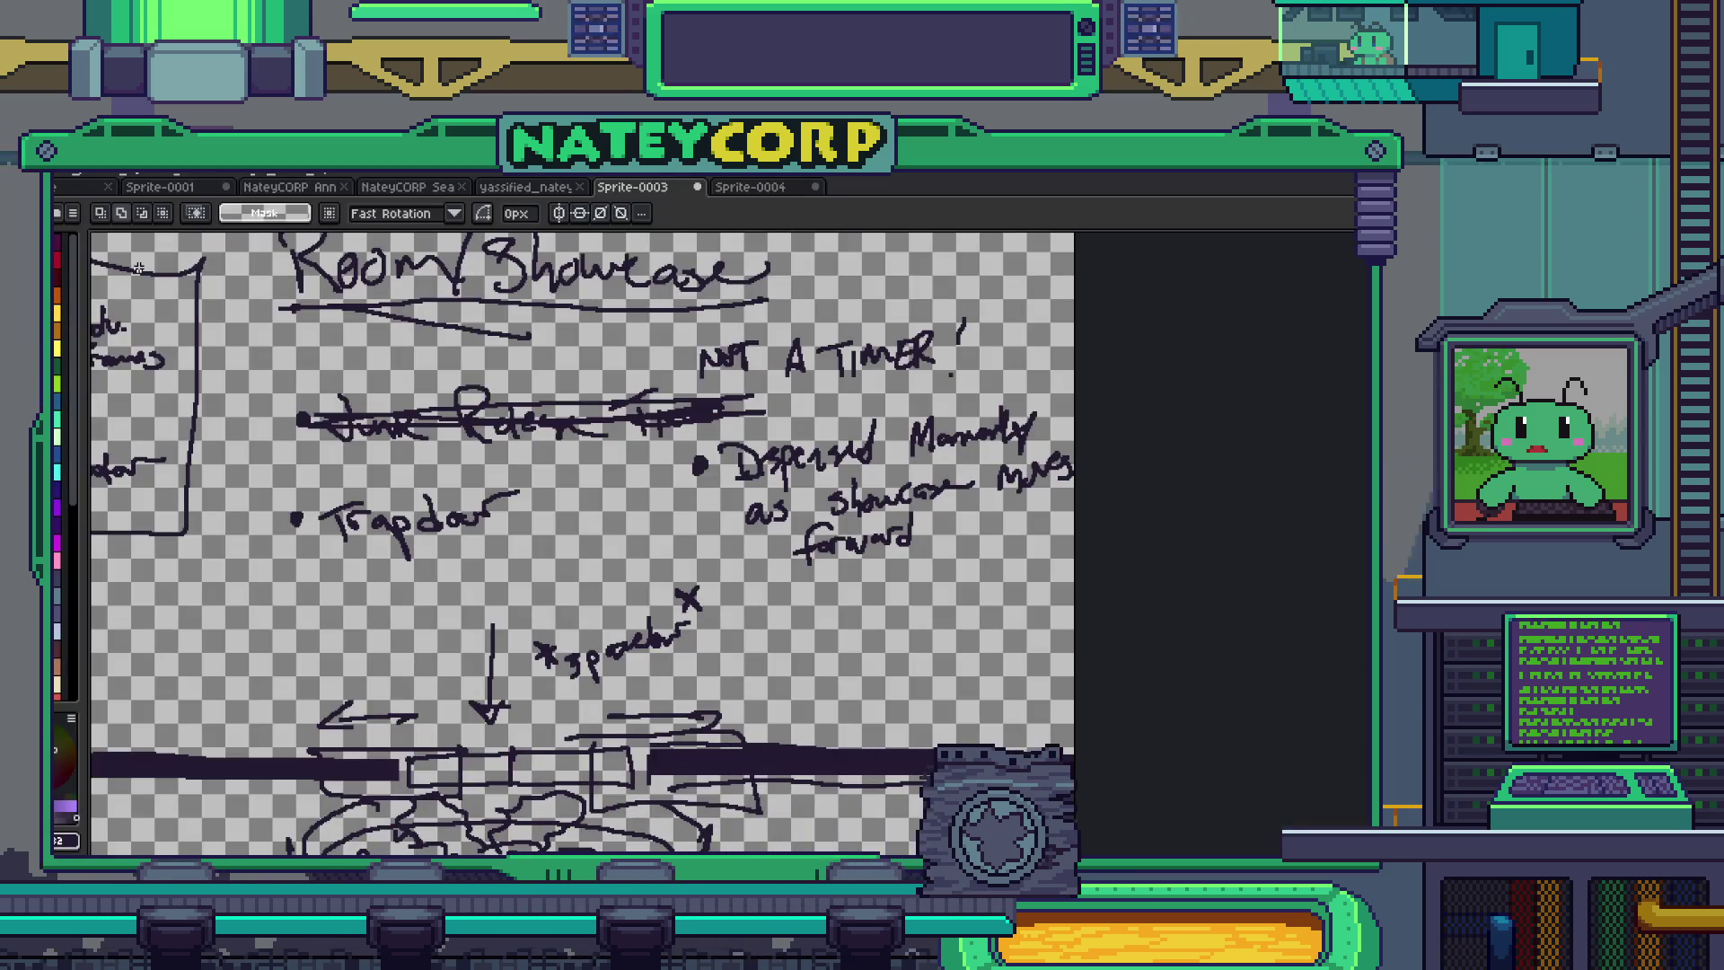
# - Start saving the sketch and browse to Pixels > Projects > GameDev > Godotverlay
pyautogui.hotkey('ctrl', 's')
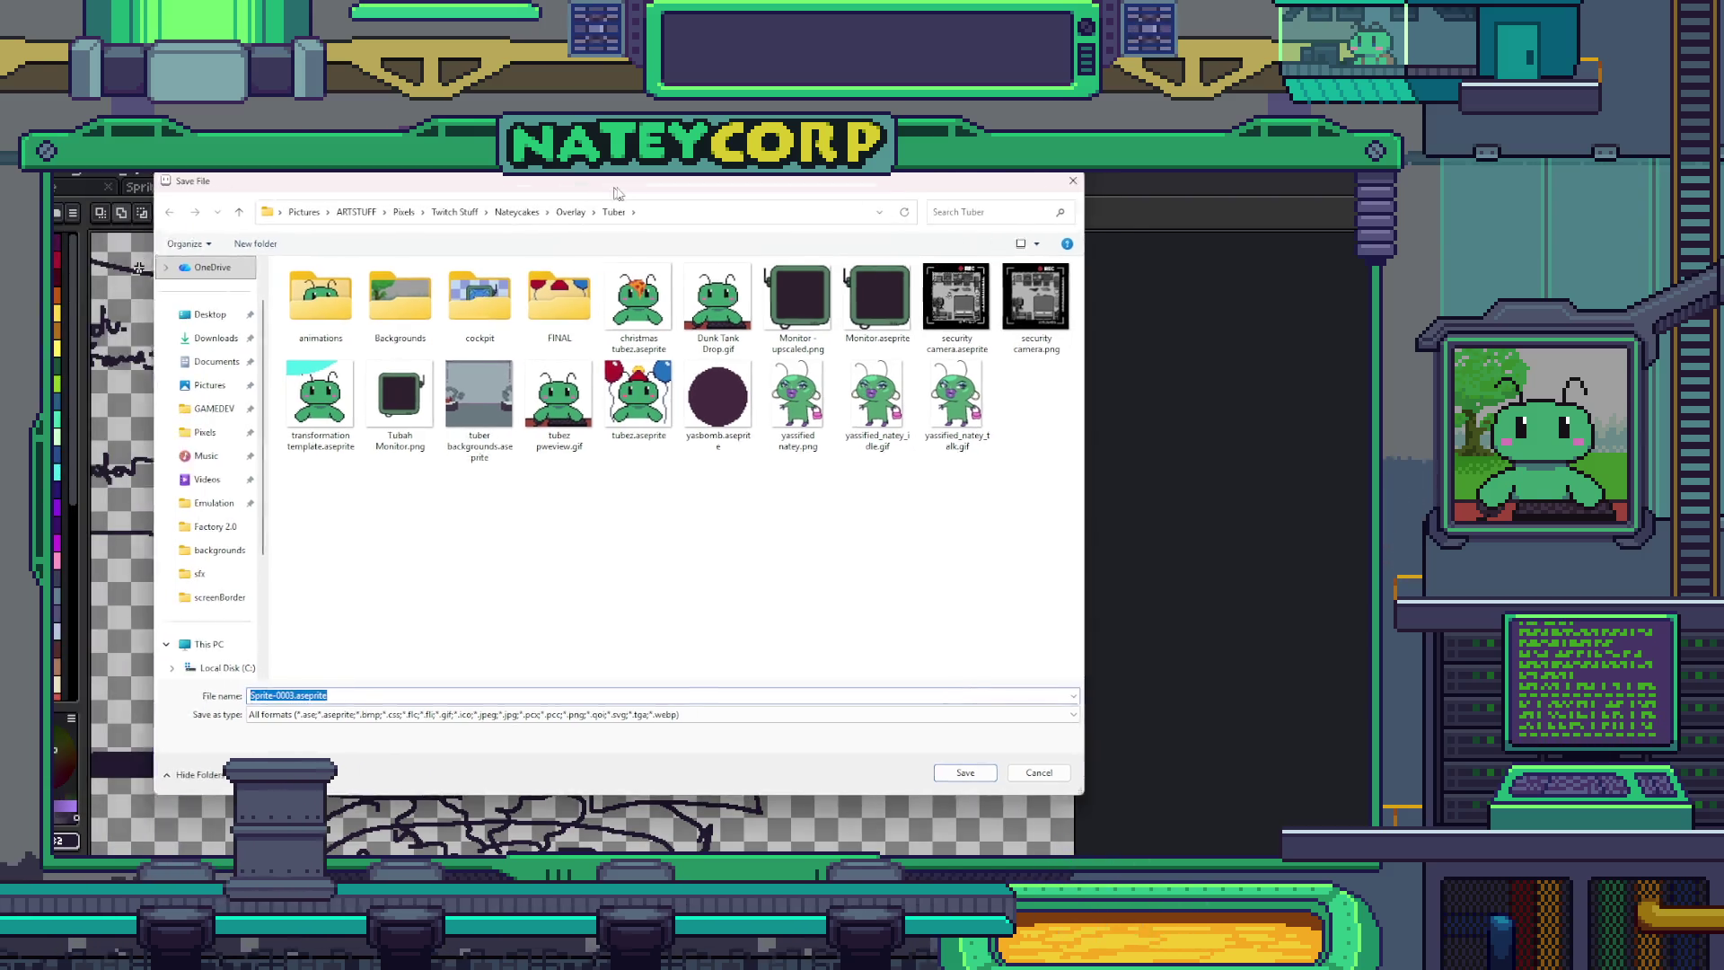
pyautogui.moveTo(617, 193); pyautogui.dragTo(725, 185)
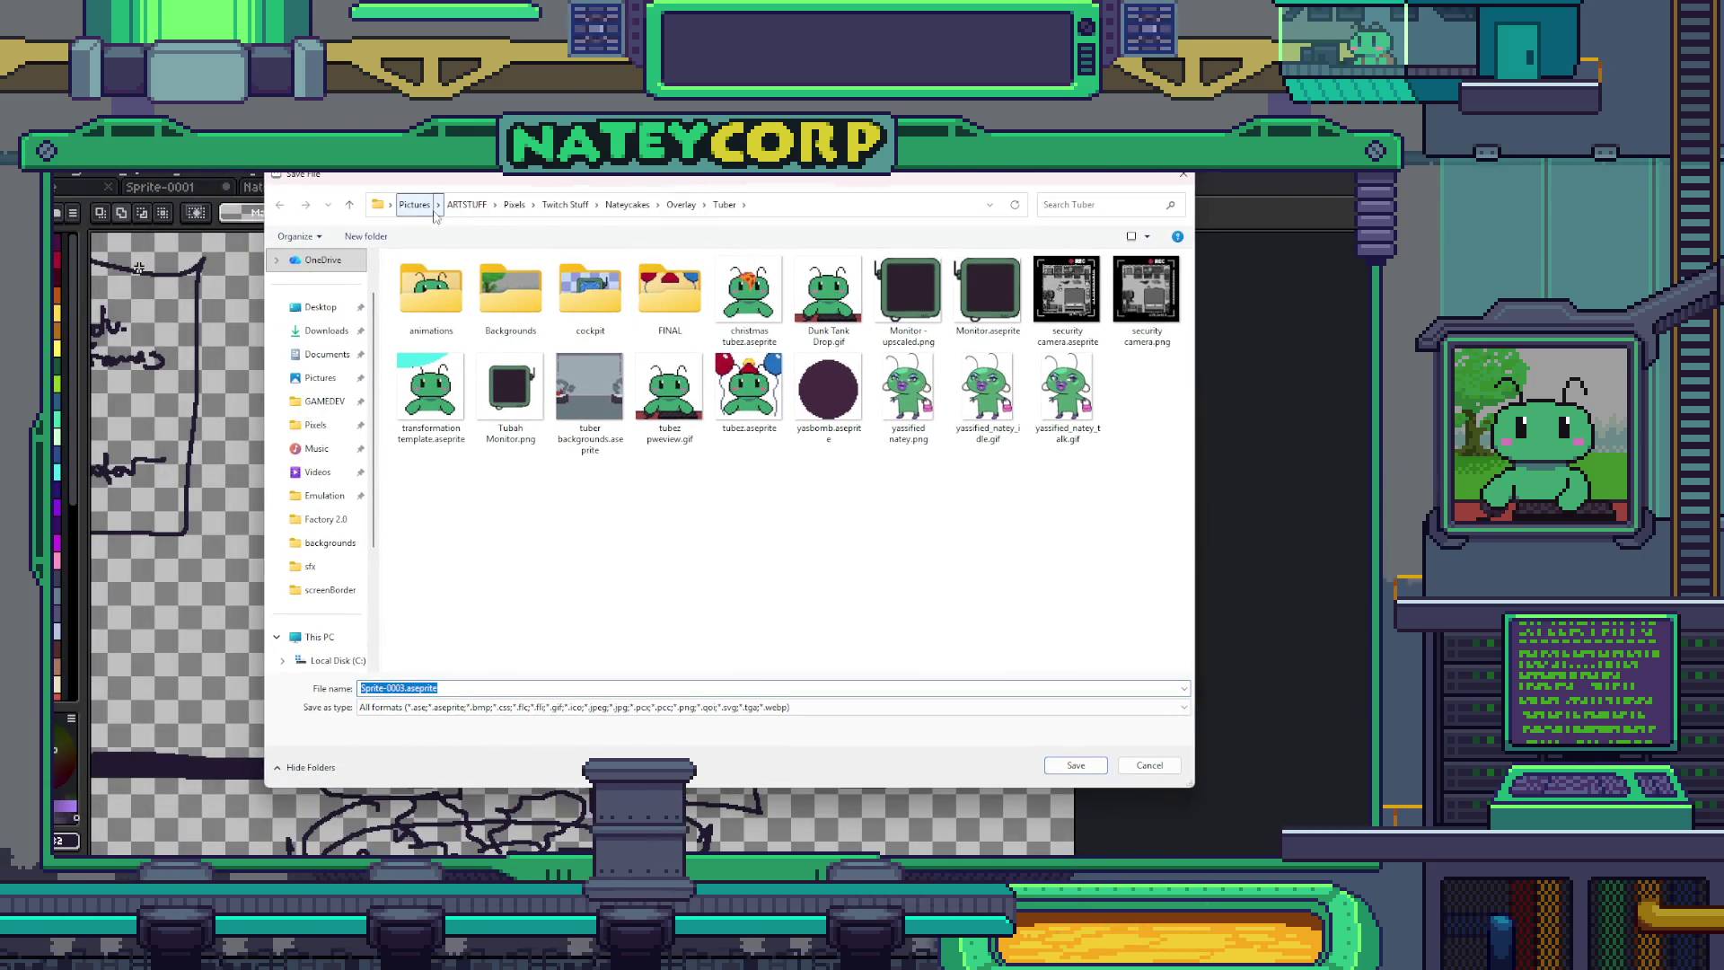
pyautogui.click(517, 205)
pyautogui.doubleClick(510, 288)
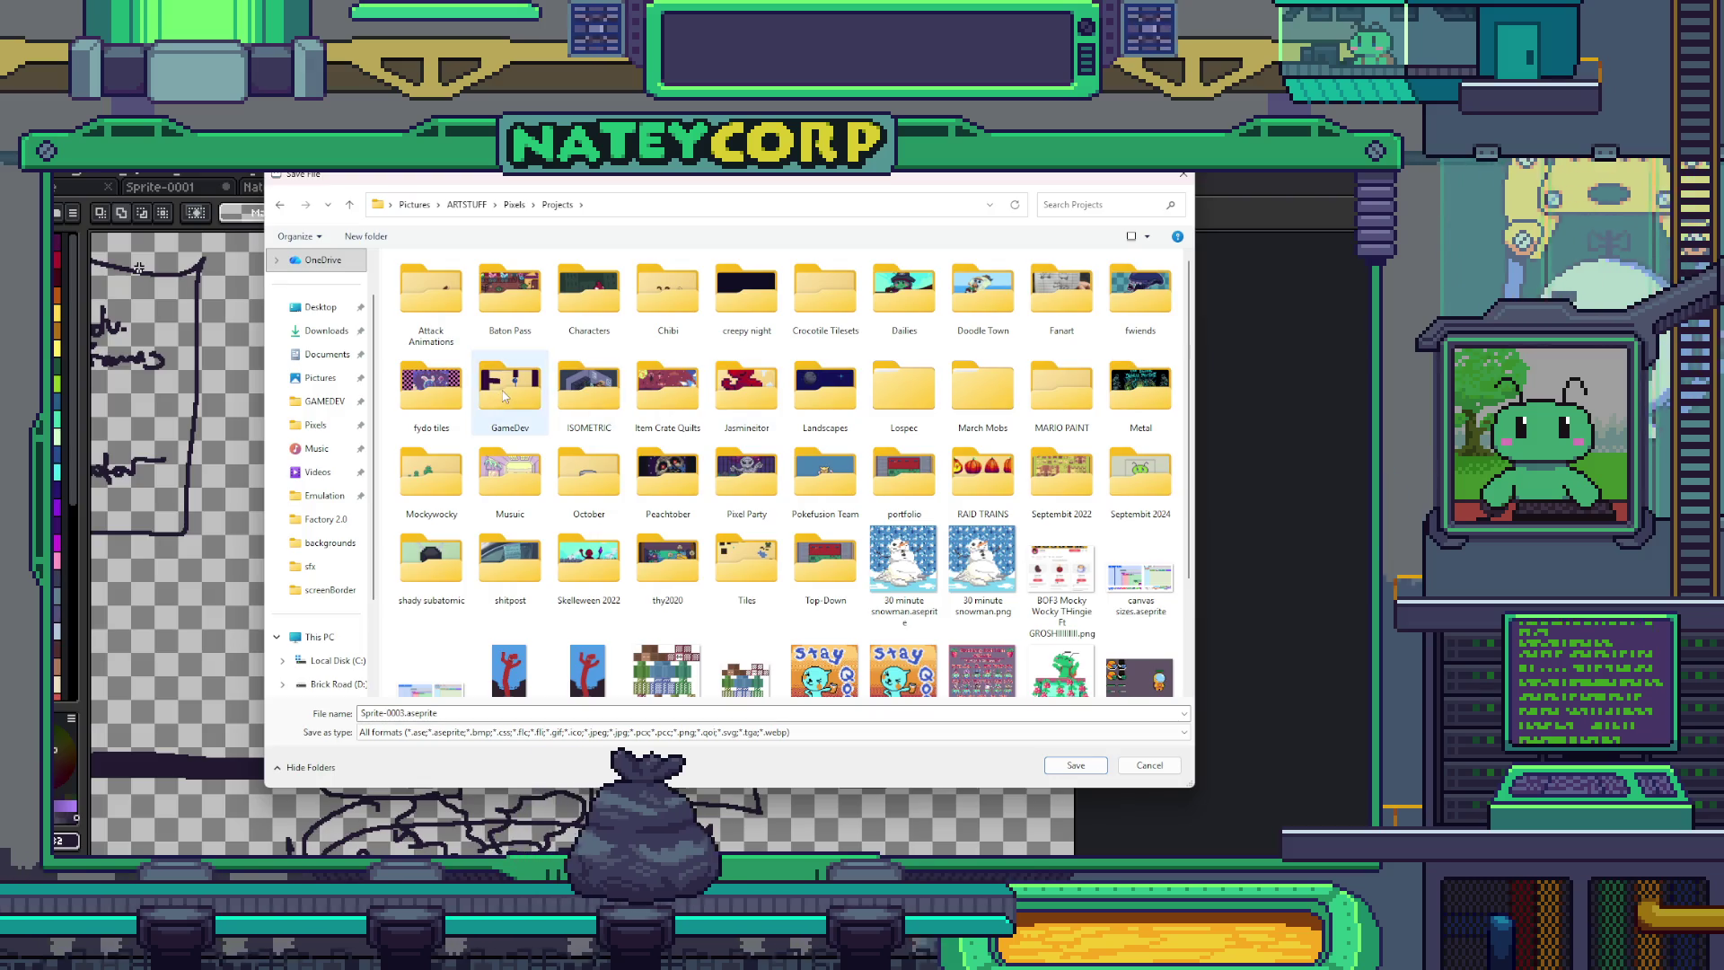
pyautogui.doubleClick(510, 386)
pyautogui.doubleClick(743, 303)
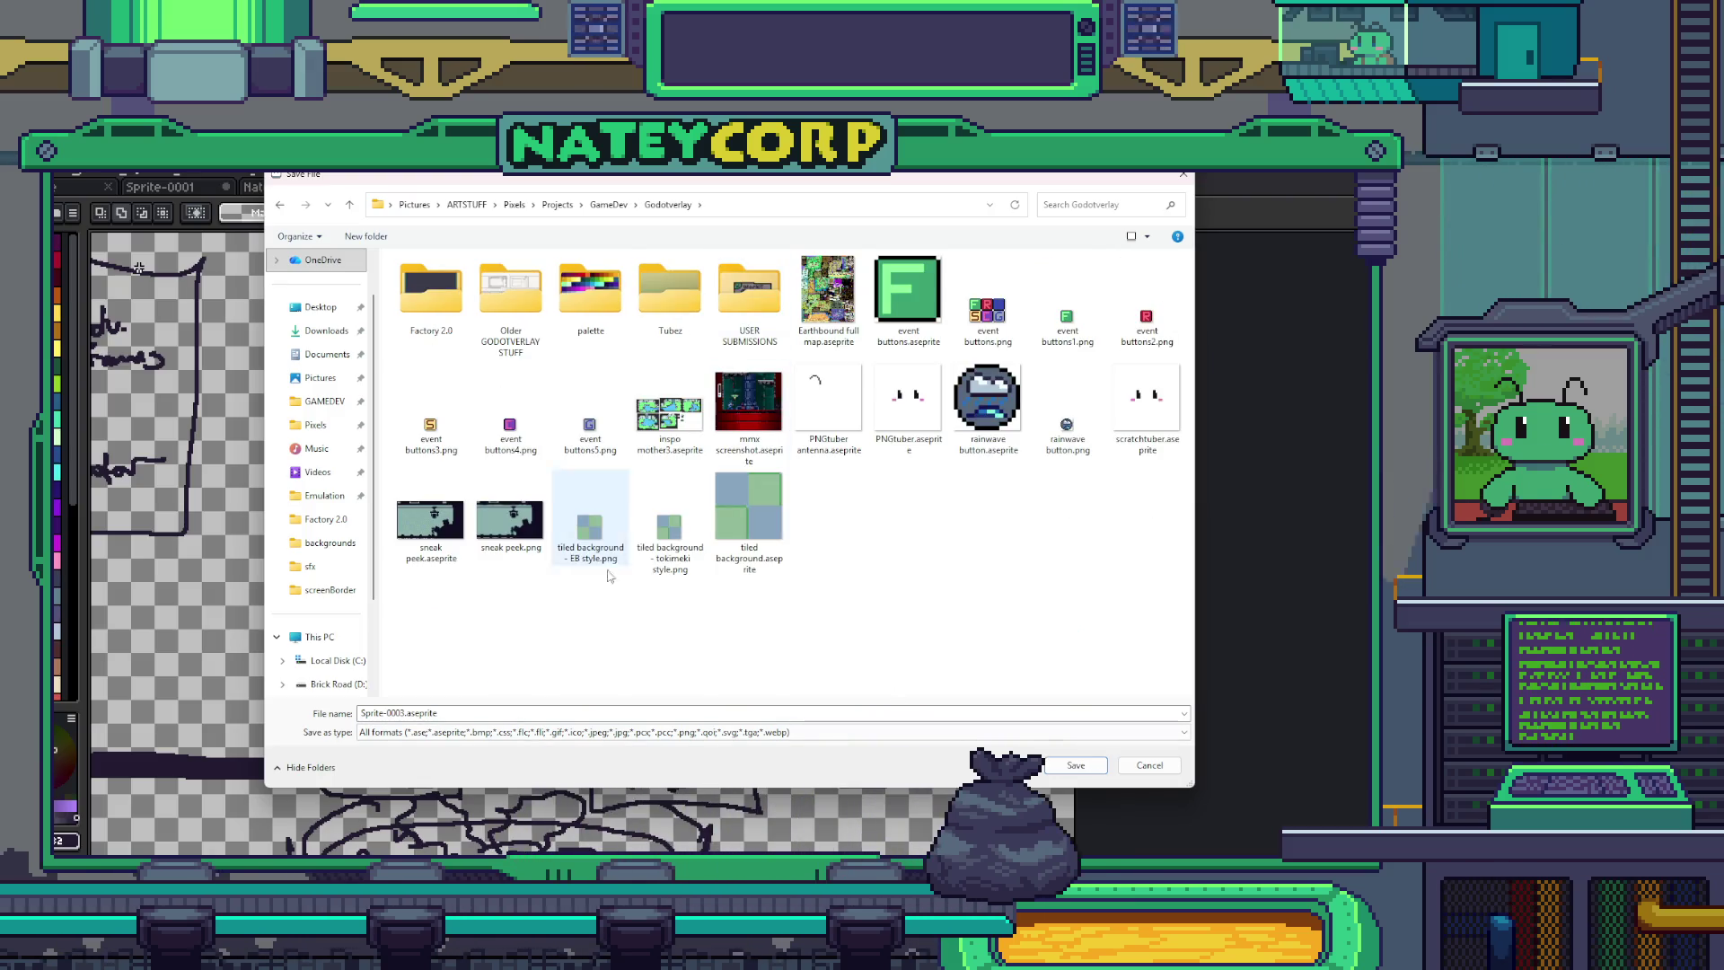
# - Name the file 'viewer showcase room blueprints' and save it
pyautogui.click(398, 715)
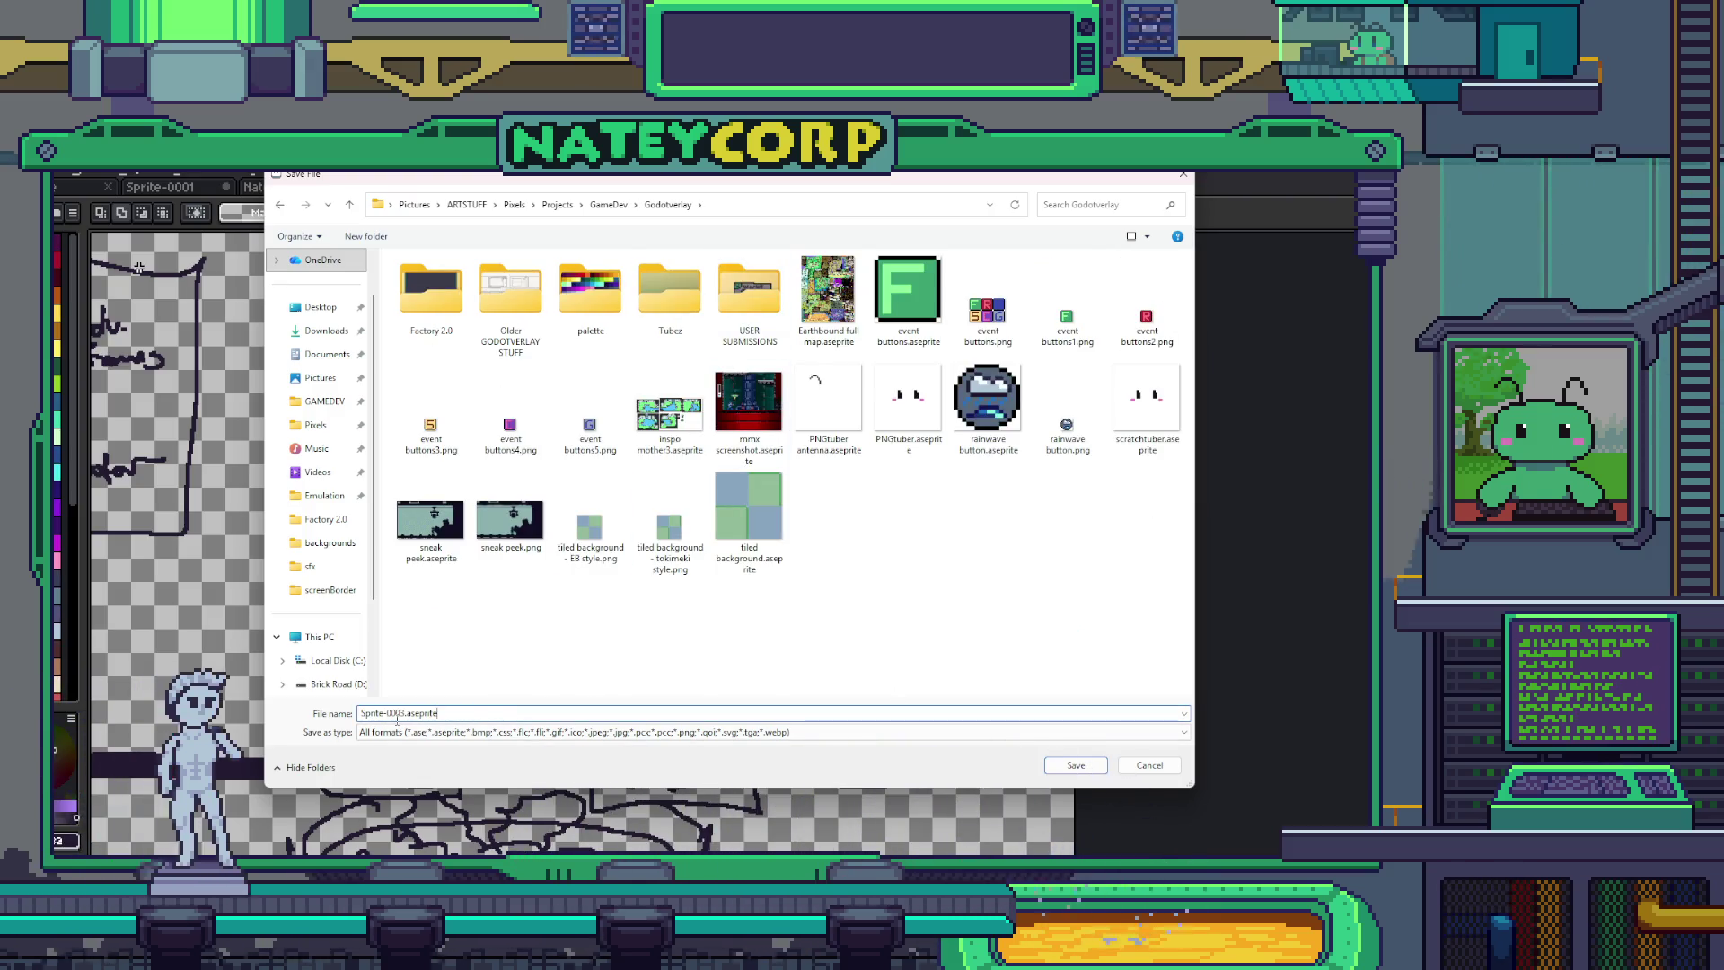
pyautogui.doubleClick(397, 714)
pyautogui.write('viewr')
pyautogui.press('BackSpace')
pyautogui.write('er showcase room blu')
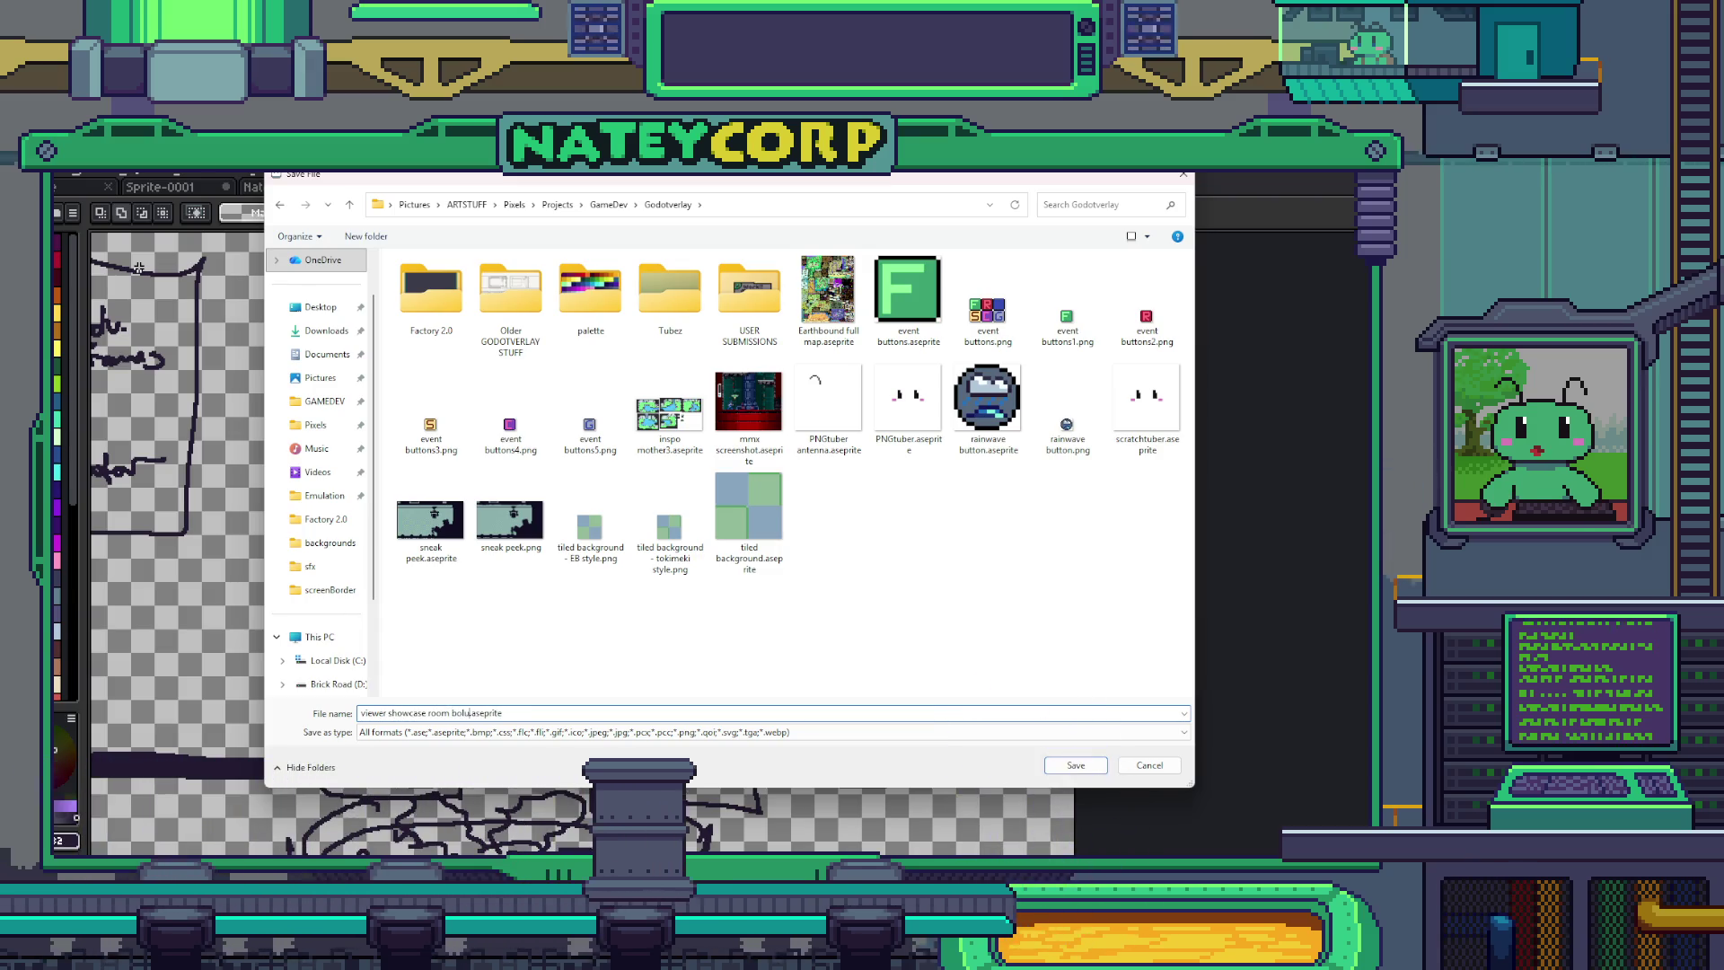
pyautogui.write('e in da clu')
pyautogui.press('Return')
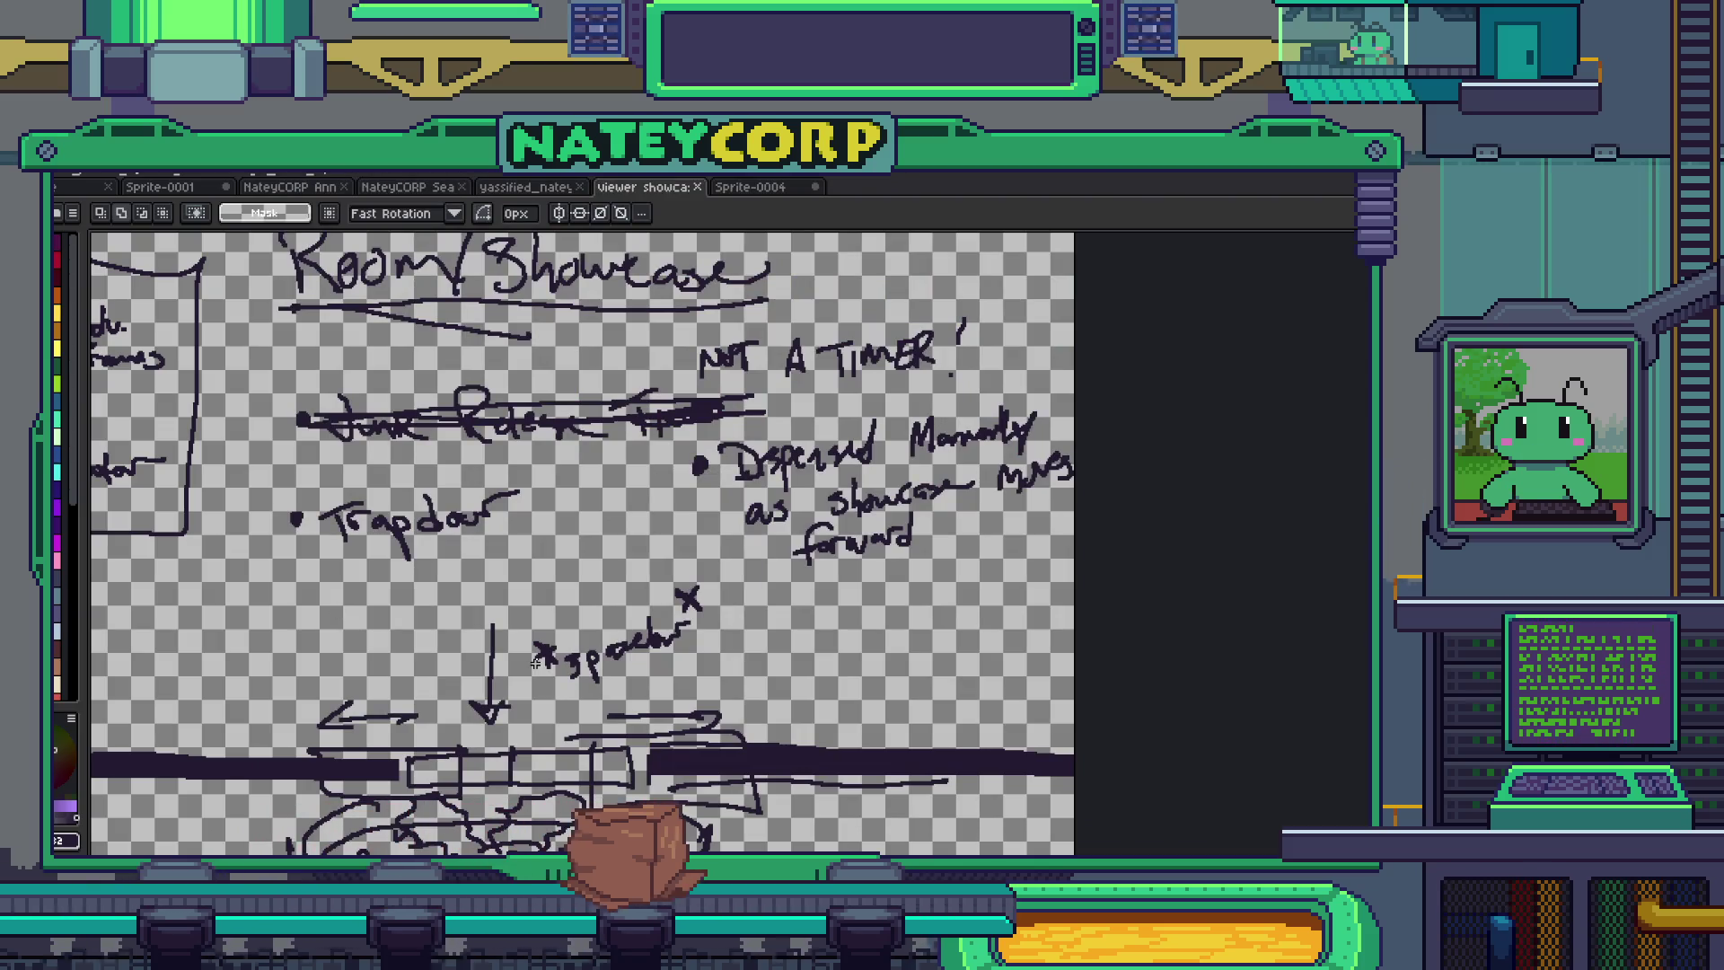
# - Pan across the saved room sketch, then switch back to the Godot editor
pyautogui.moveTo(673, 628); pyautogui.dragTo(727, 587)
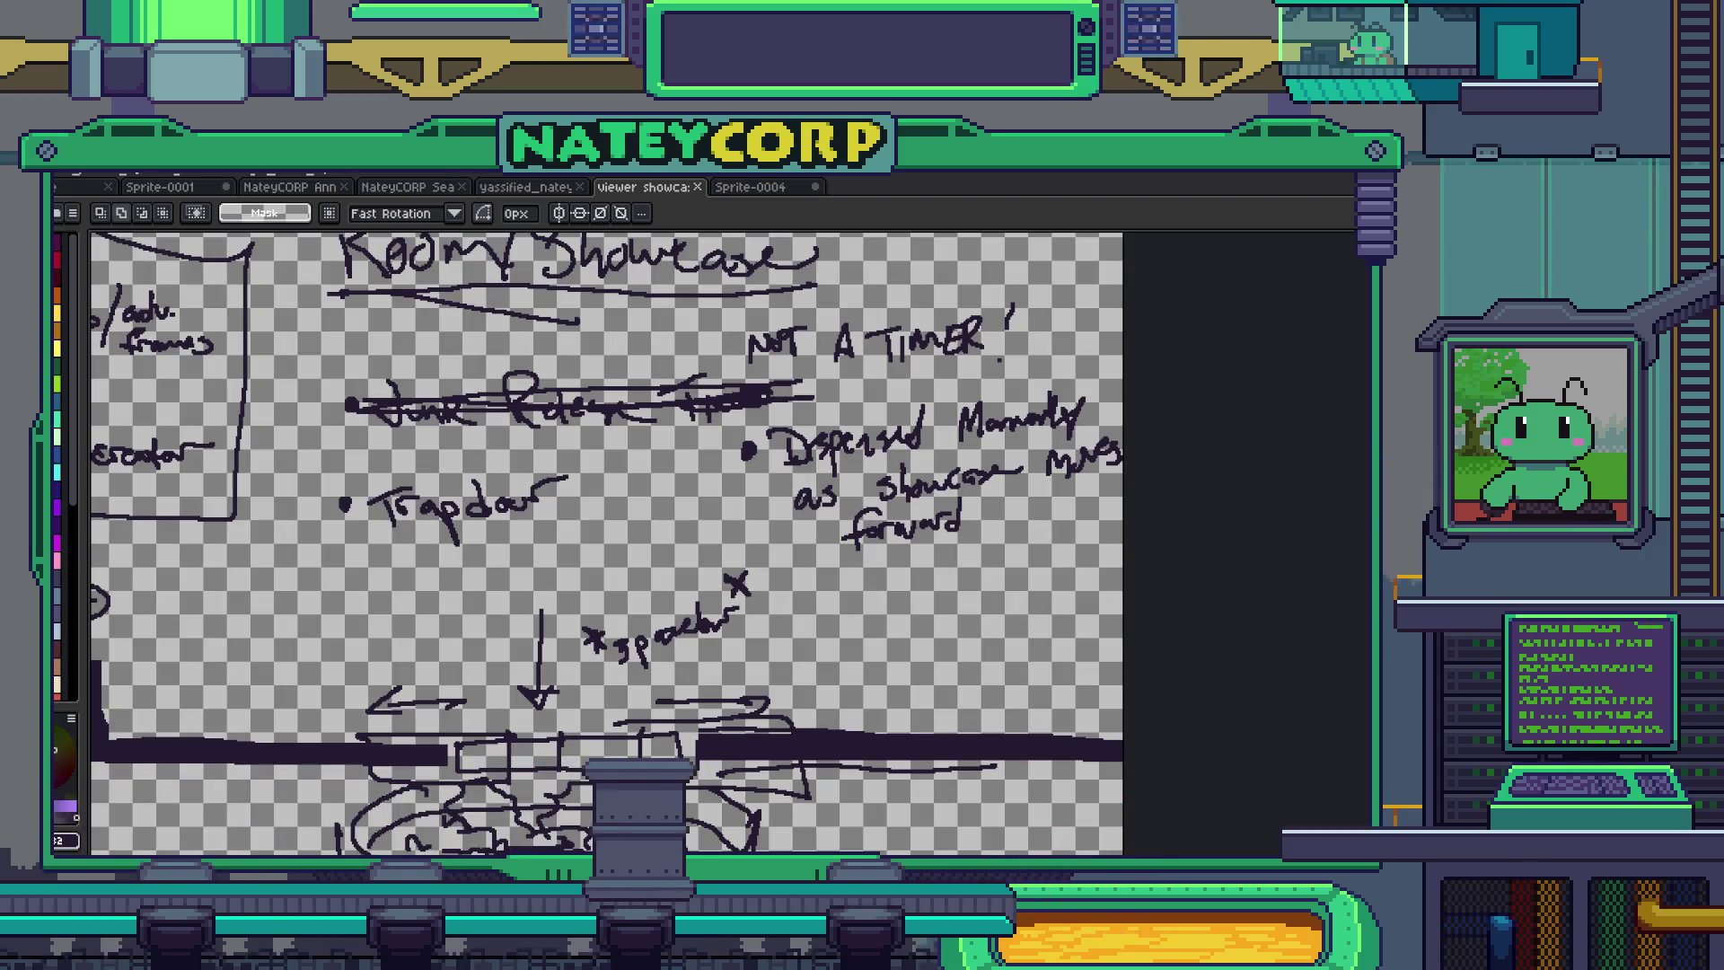
pyautogui.hotkey('alt', 'Tab')
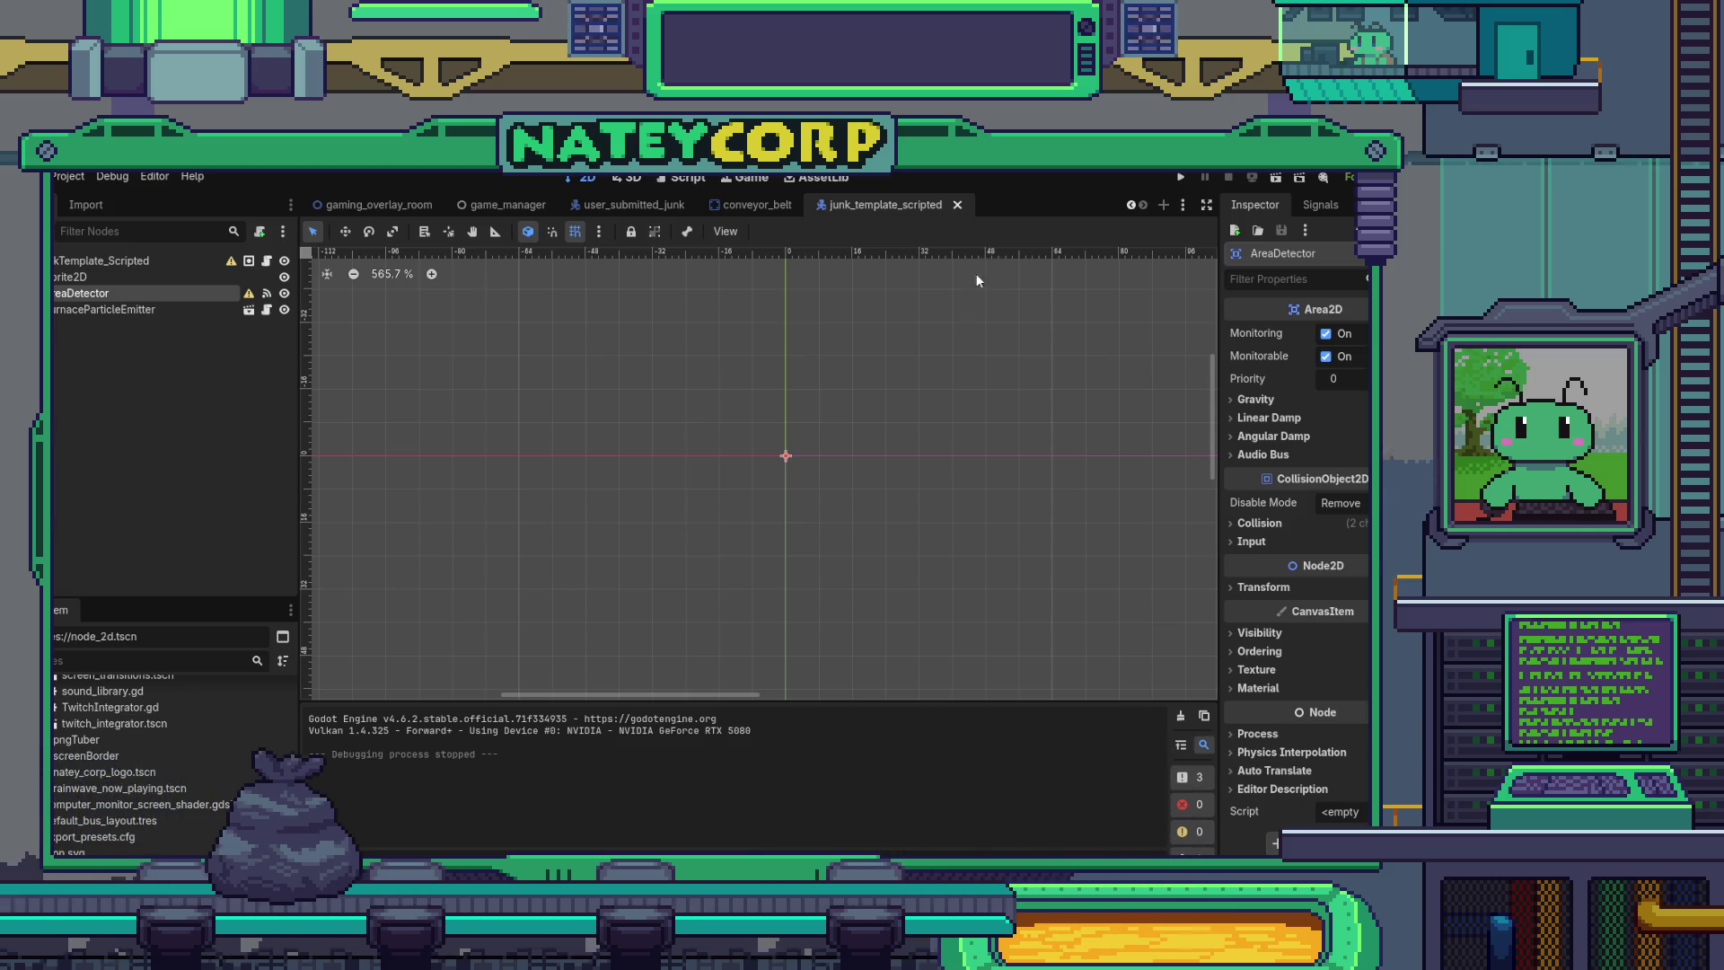
# - Open viewer_showcase_room.gd and bring up the float class documentation from line 7
pyautogui.click(674, 182)
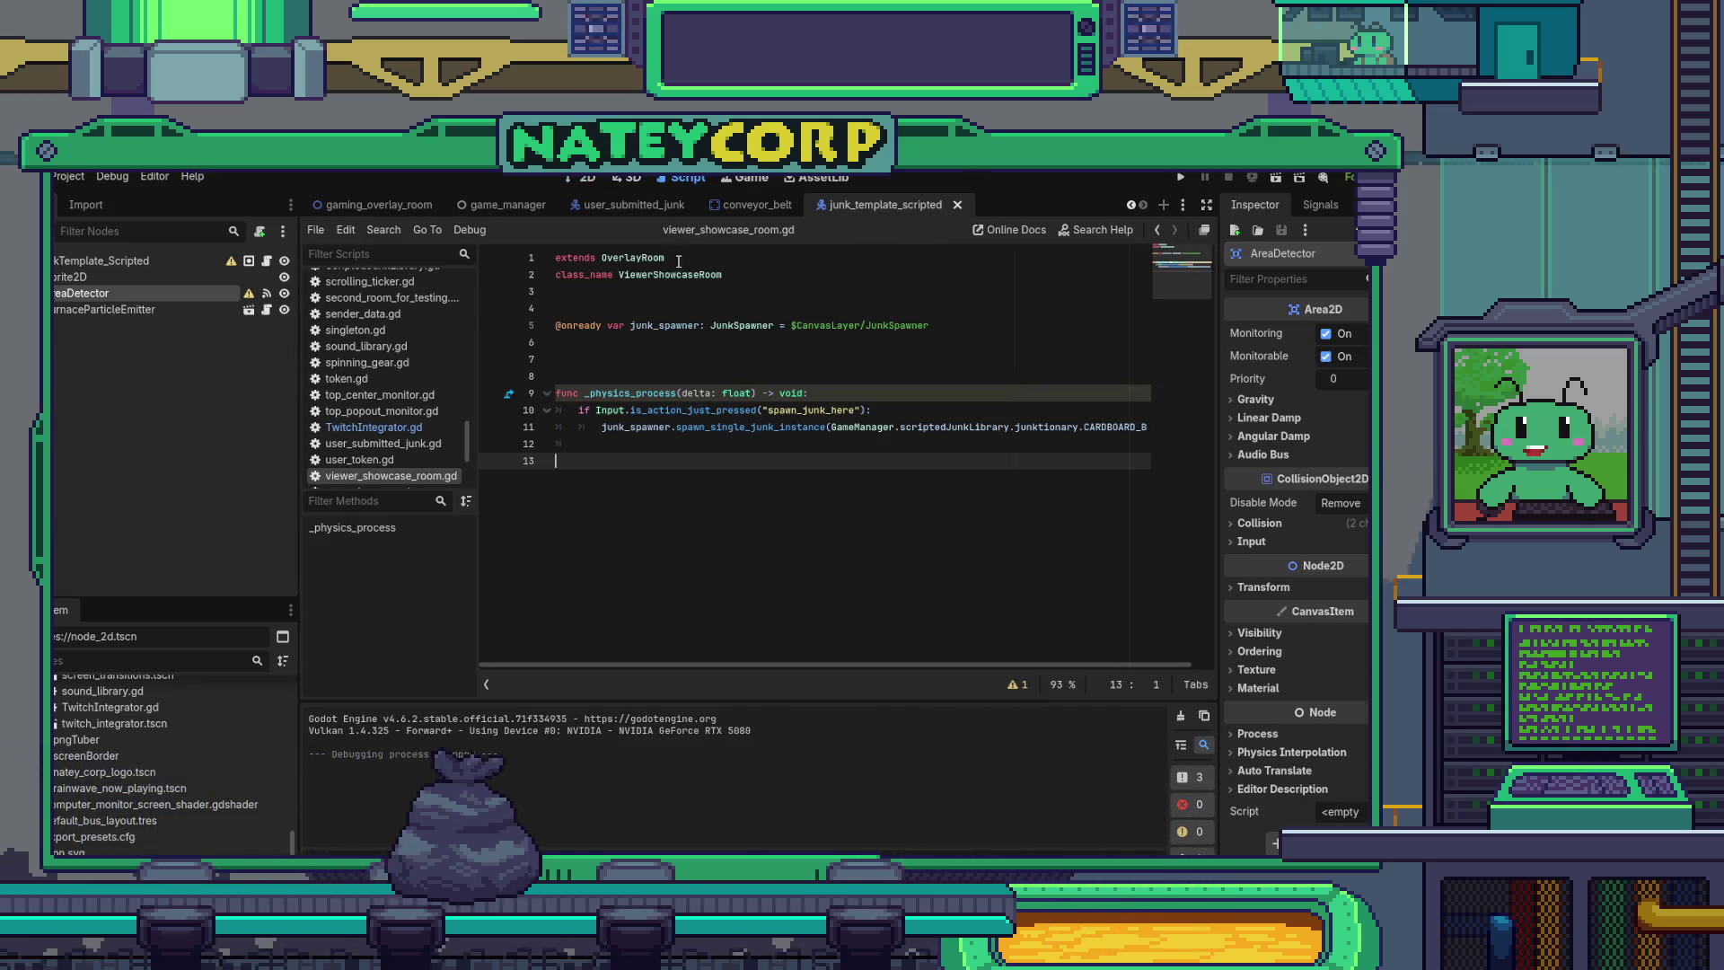
pyautogui.click(680, 362)
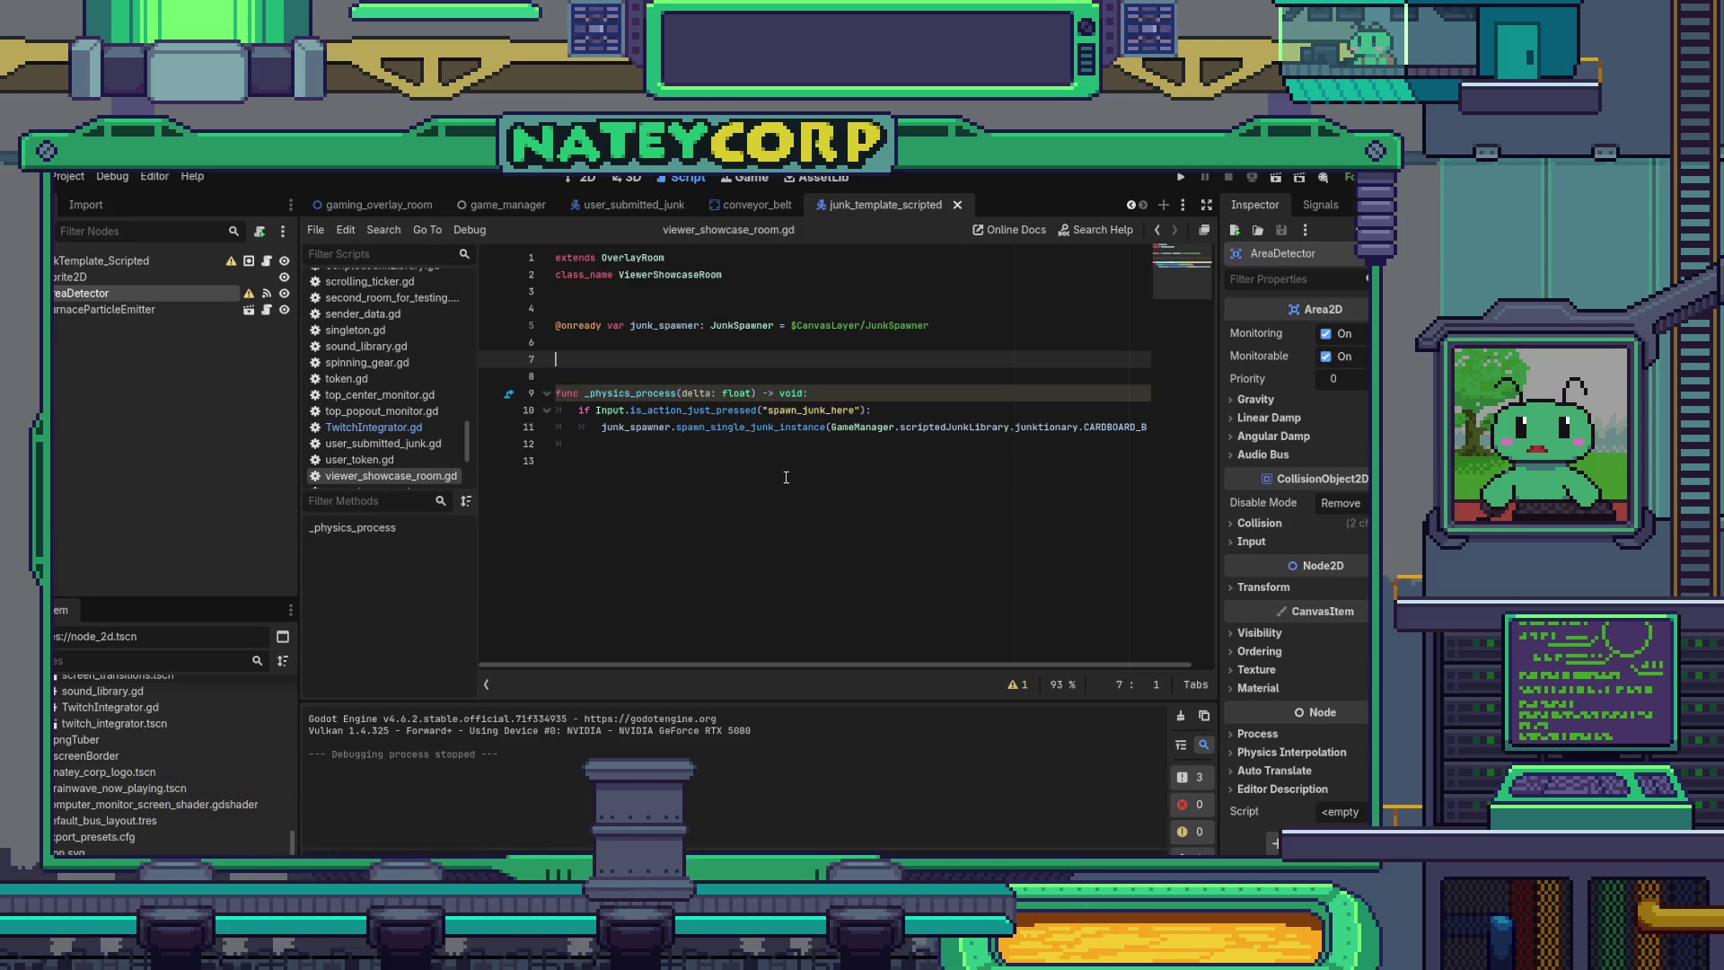
pyautogui.keyDown('ctrl'); pyautogui.click(738, 392); pyautogui.keyUp('ctrl')
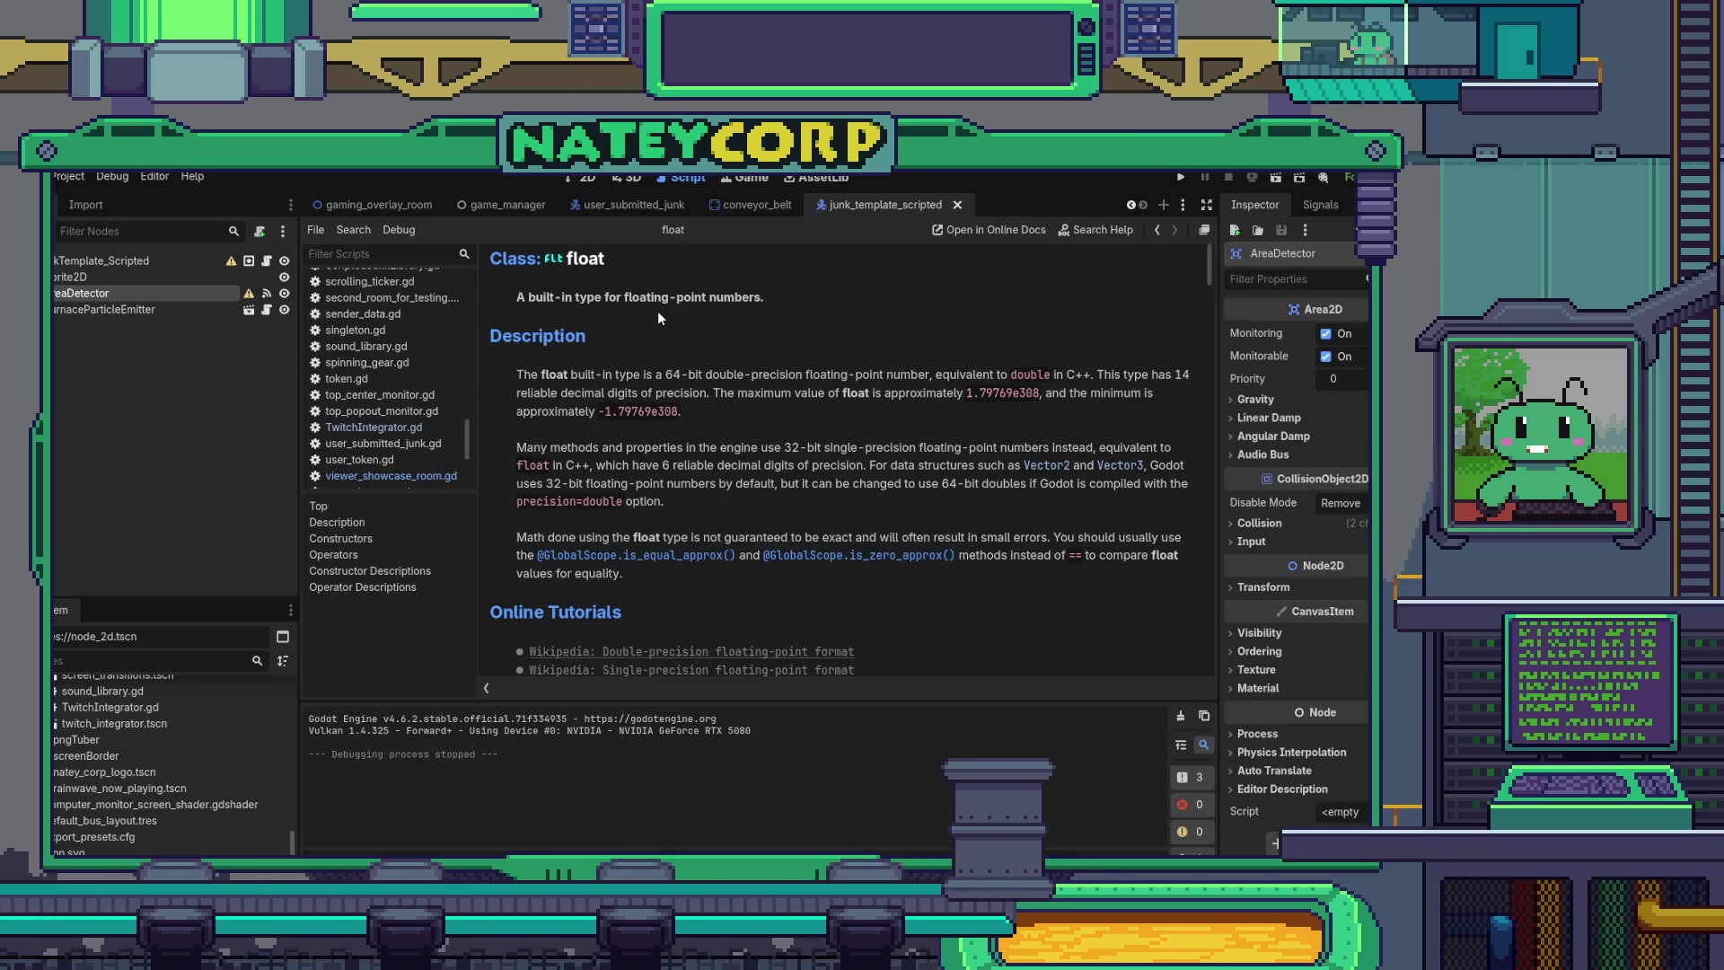
# - Read through the float operators reference, then switch to the gaming_overlay_room scene
pyautogui.scroll(-3, 808, 334)
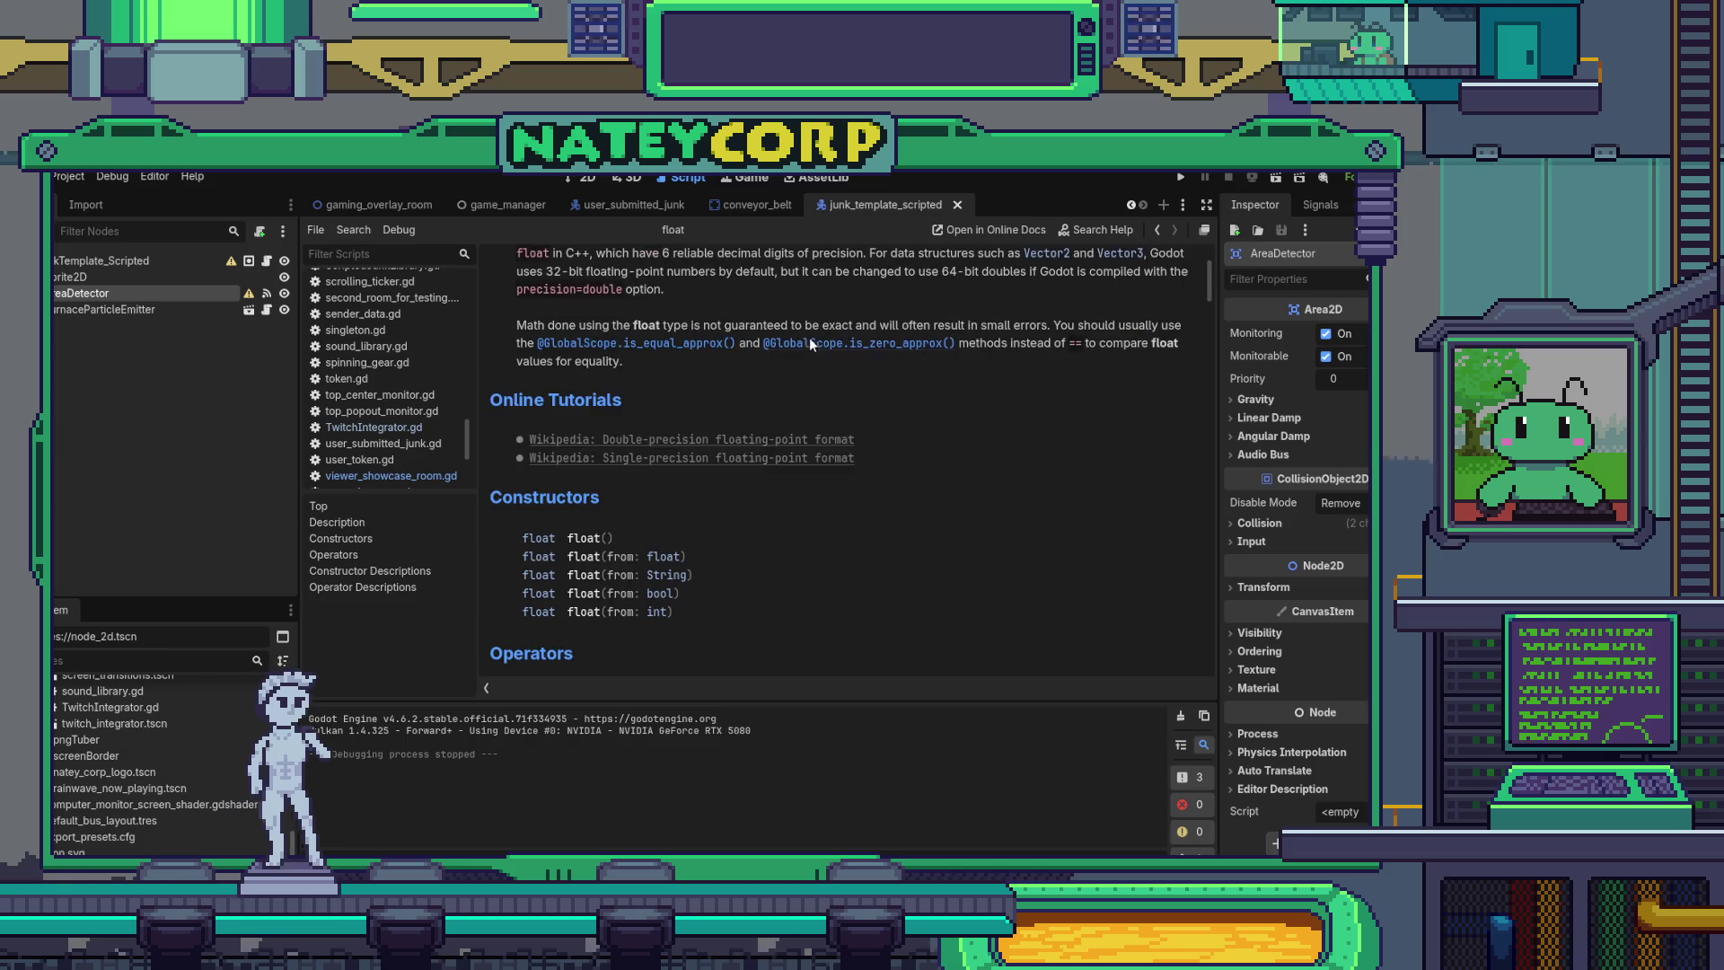
pyautogui.scroll(-2, 809, 338)
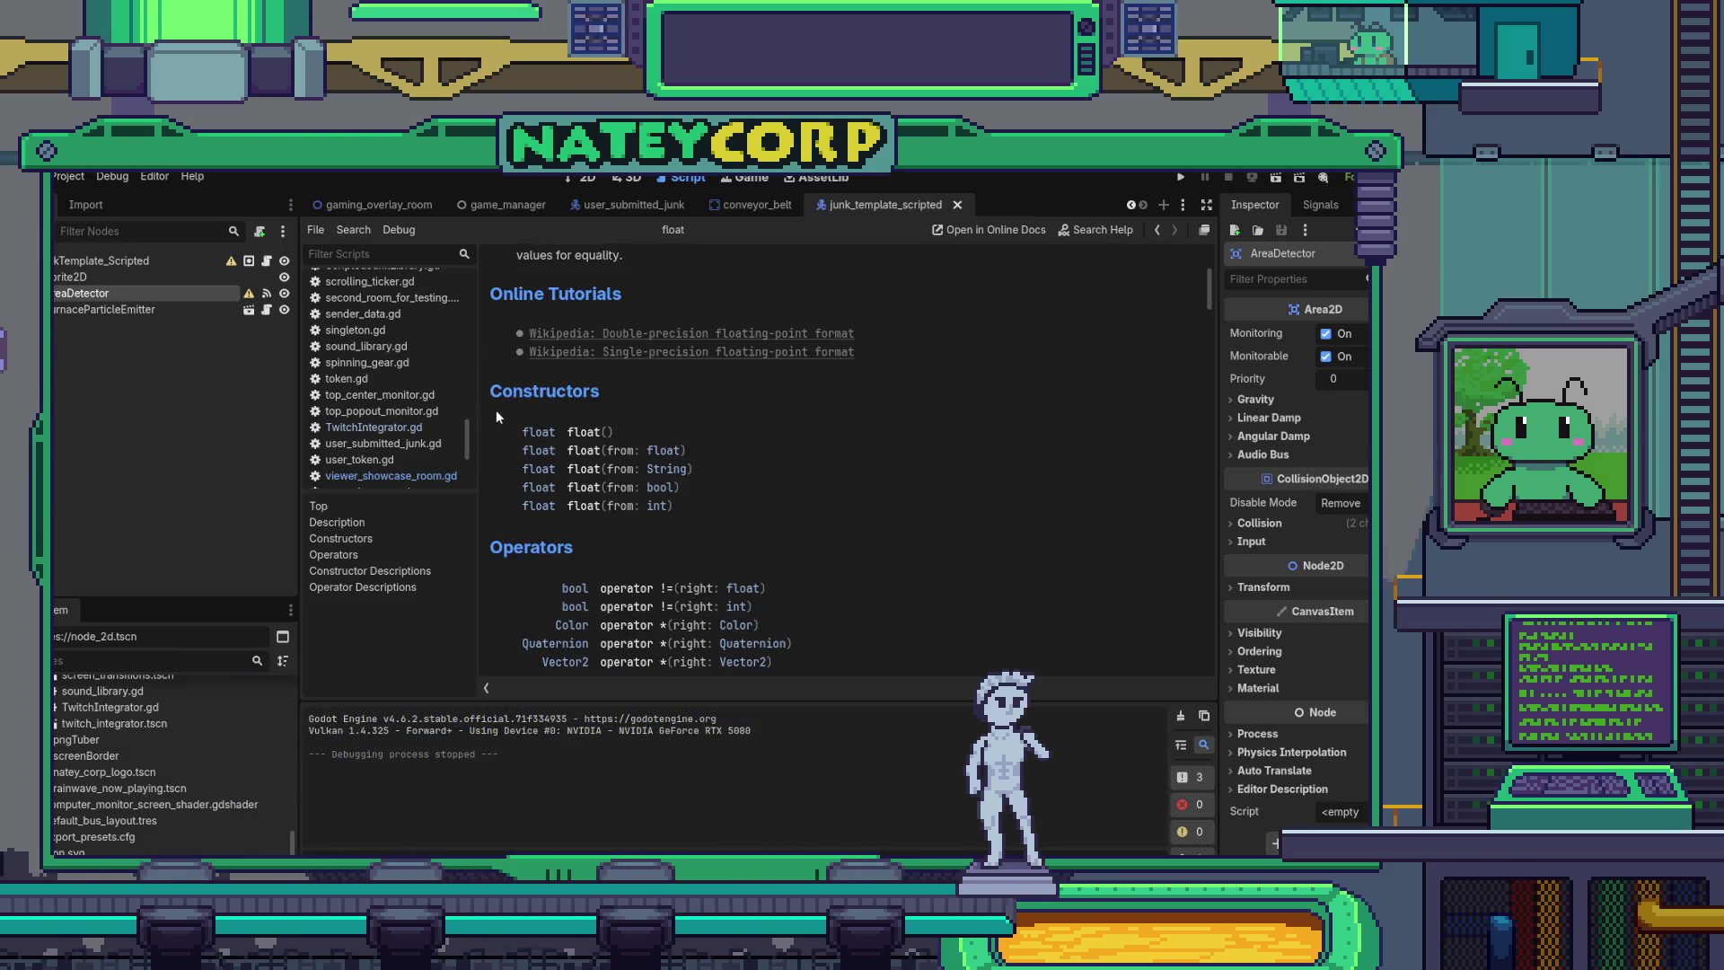
pyautogui.scroll(-1, 853, 467)
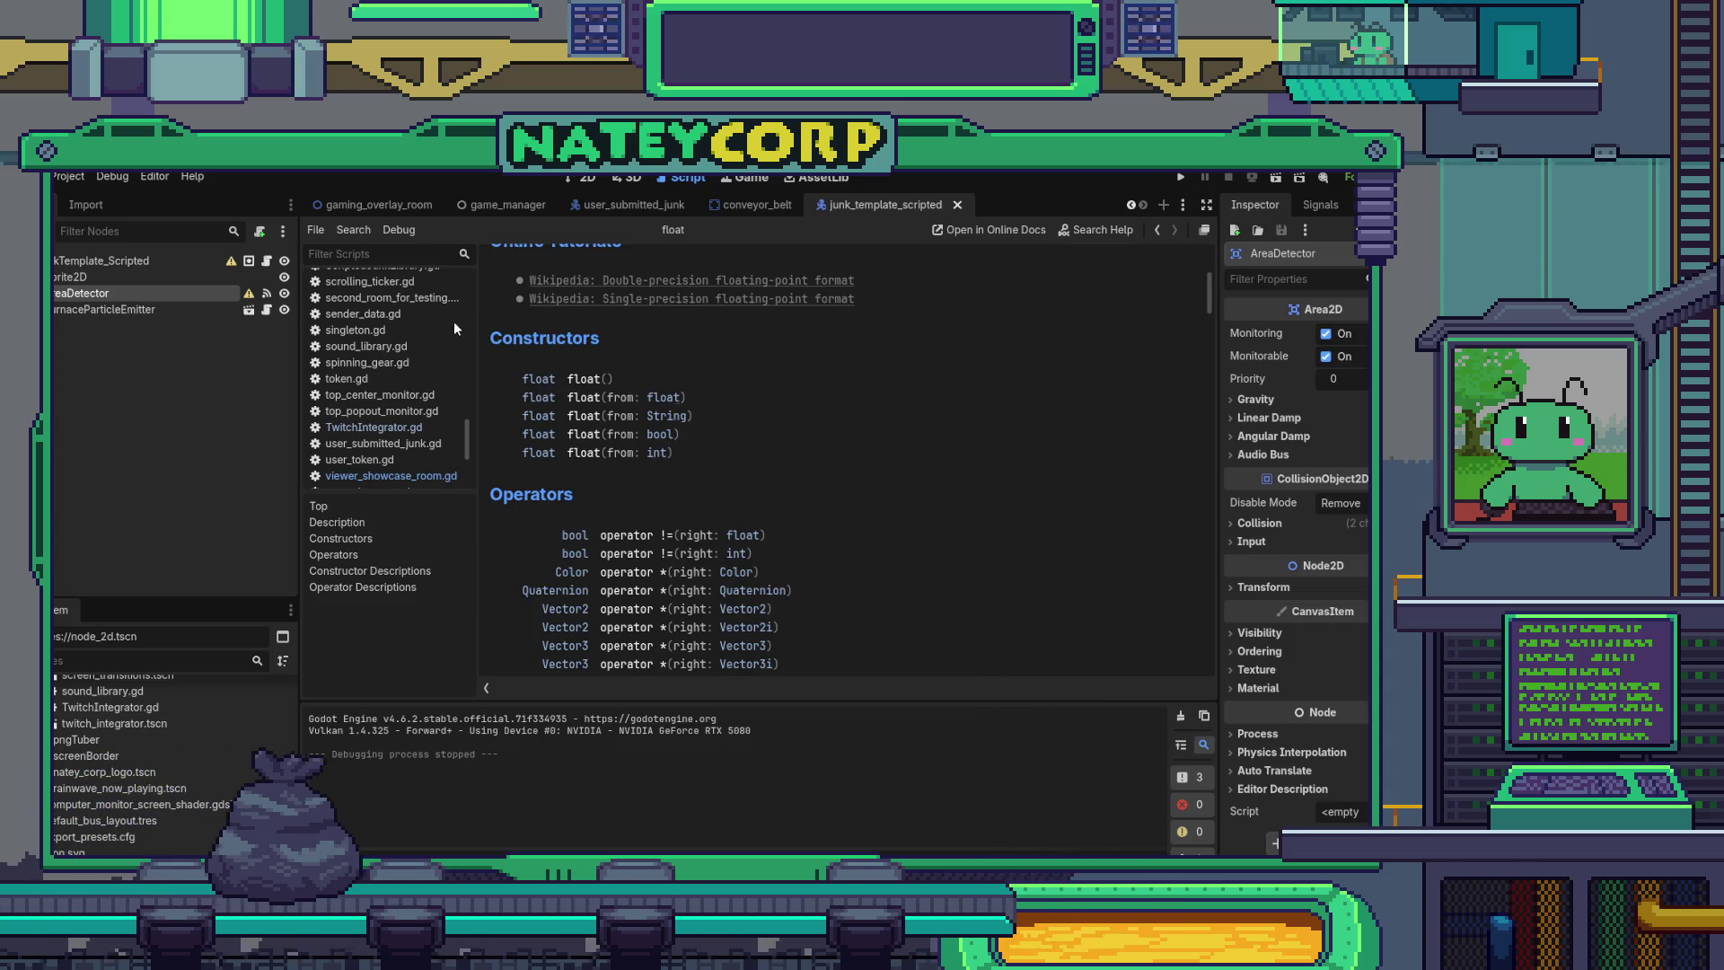
pyautogui.scroll(-3, 676, 455)
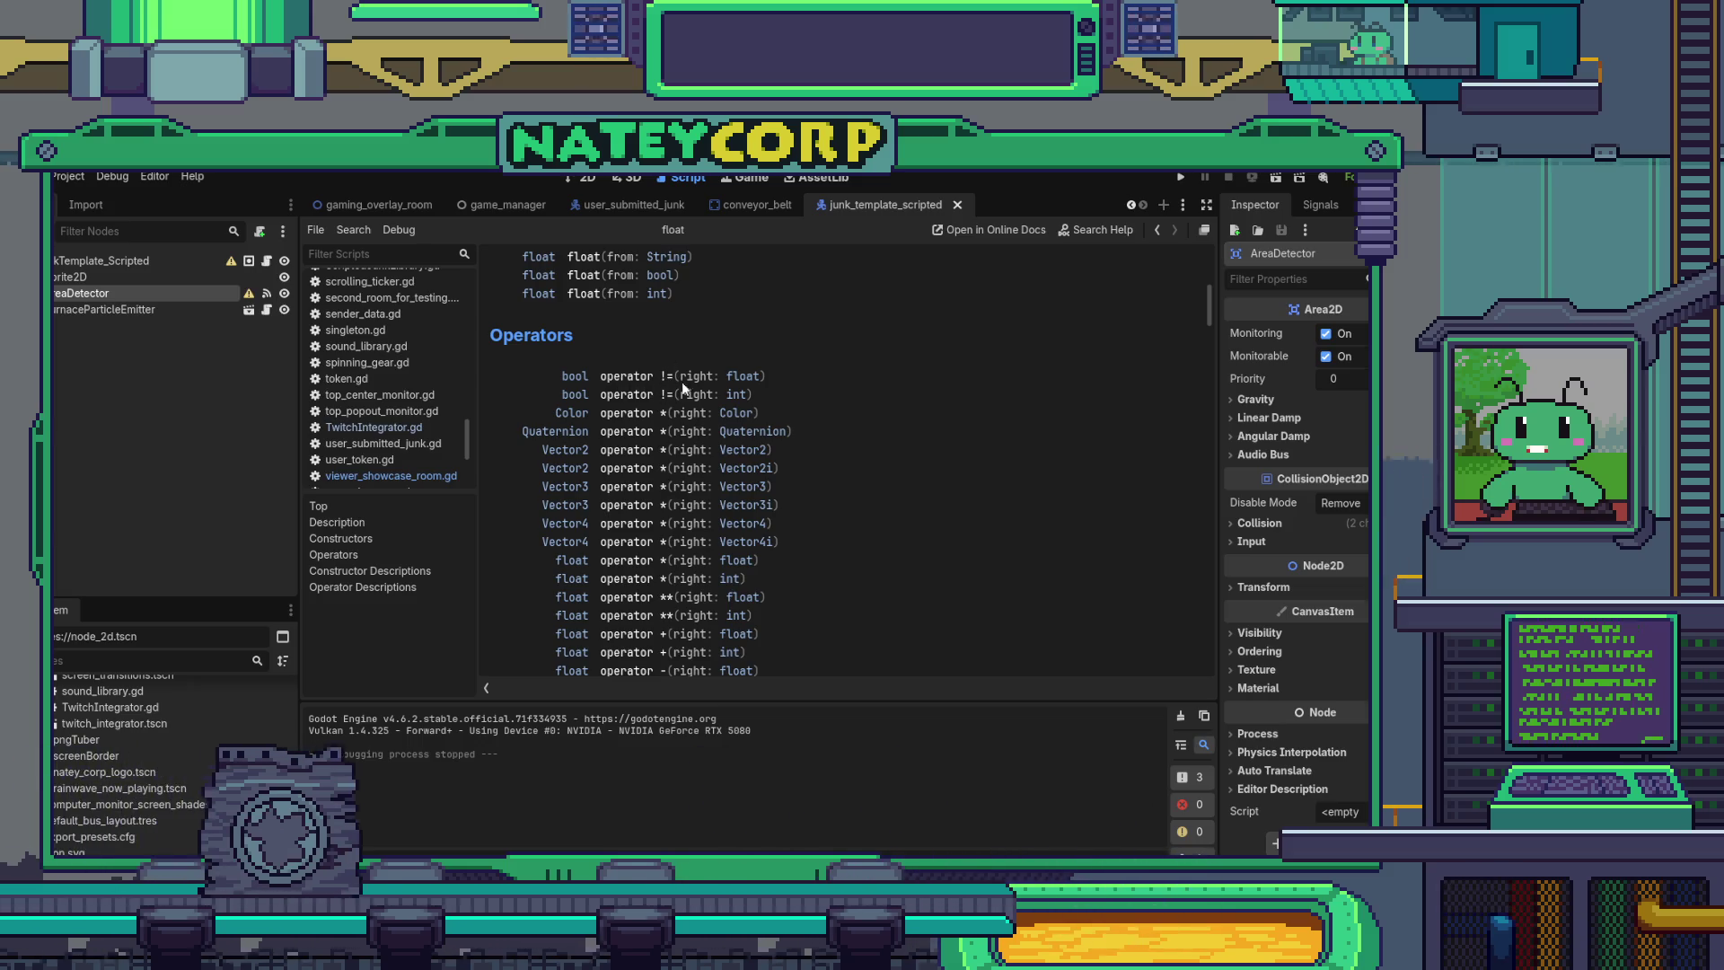
pyautogui.scroll(-1, 733, 377)
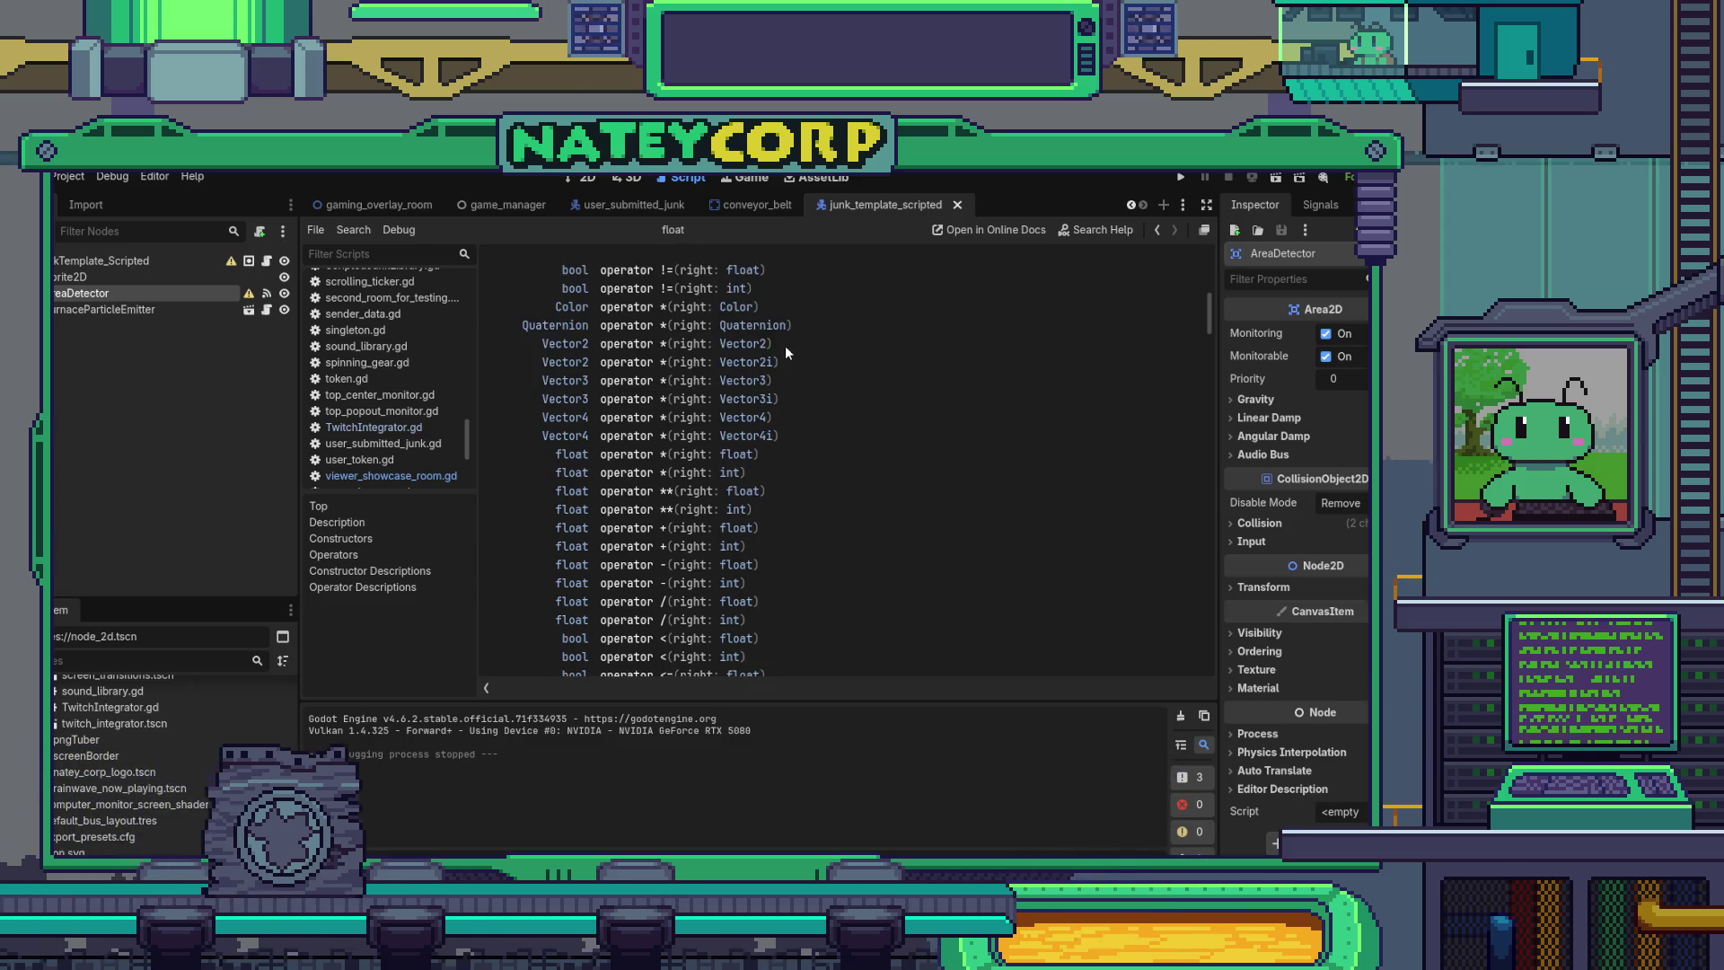
pyautogui.scroll(-10, 785, 350)
pyautogui.scroll(5, 774, 397)
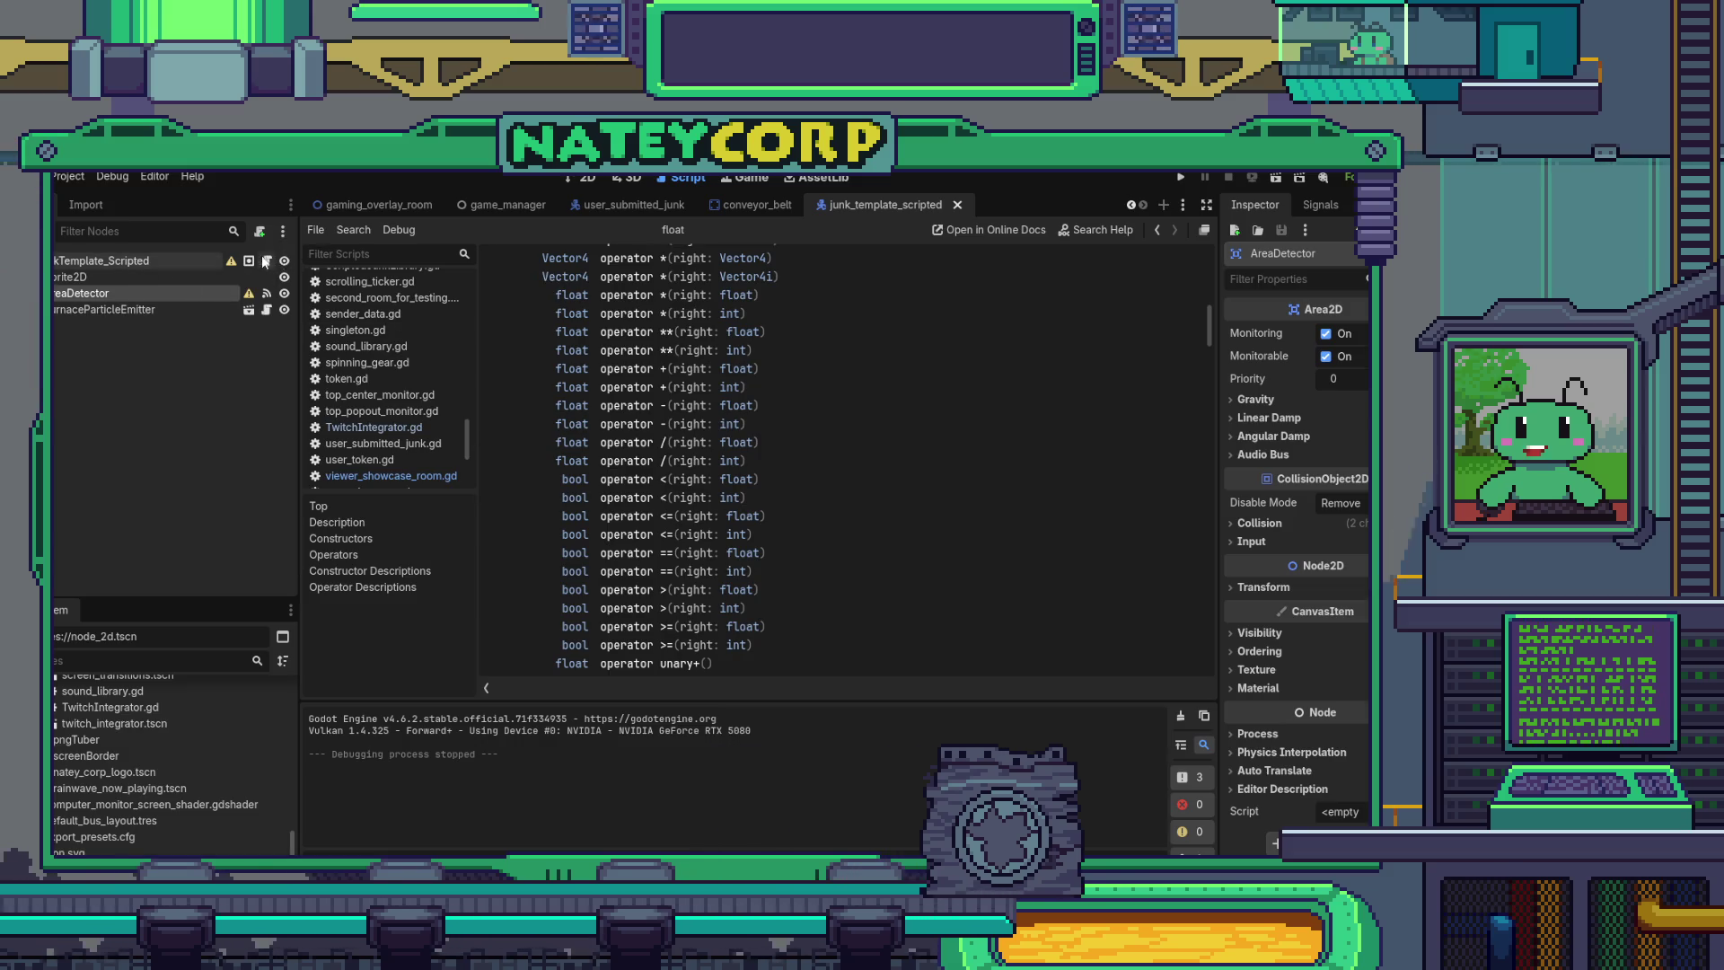
pyautogui.click(370, 206)
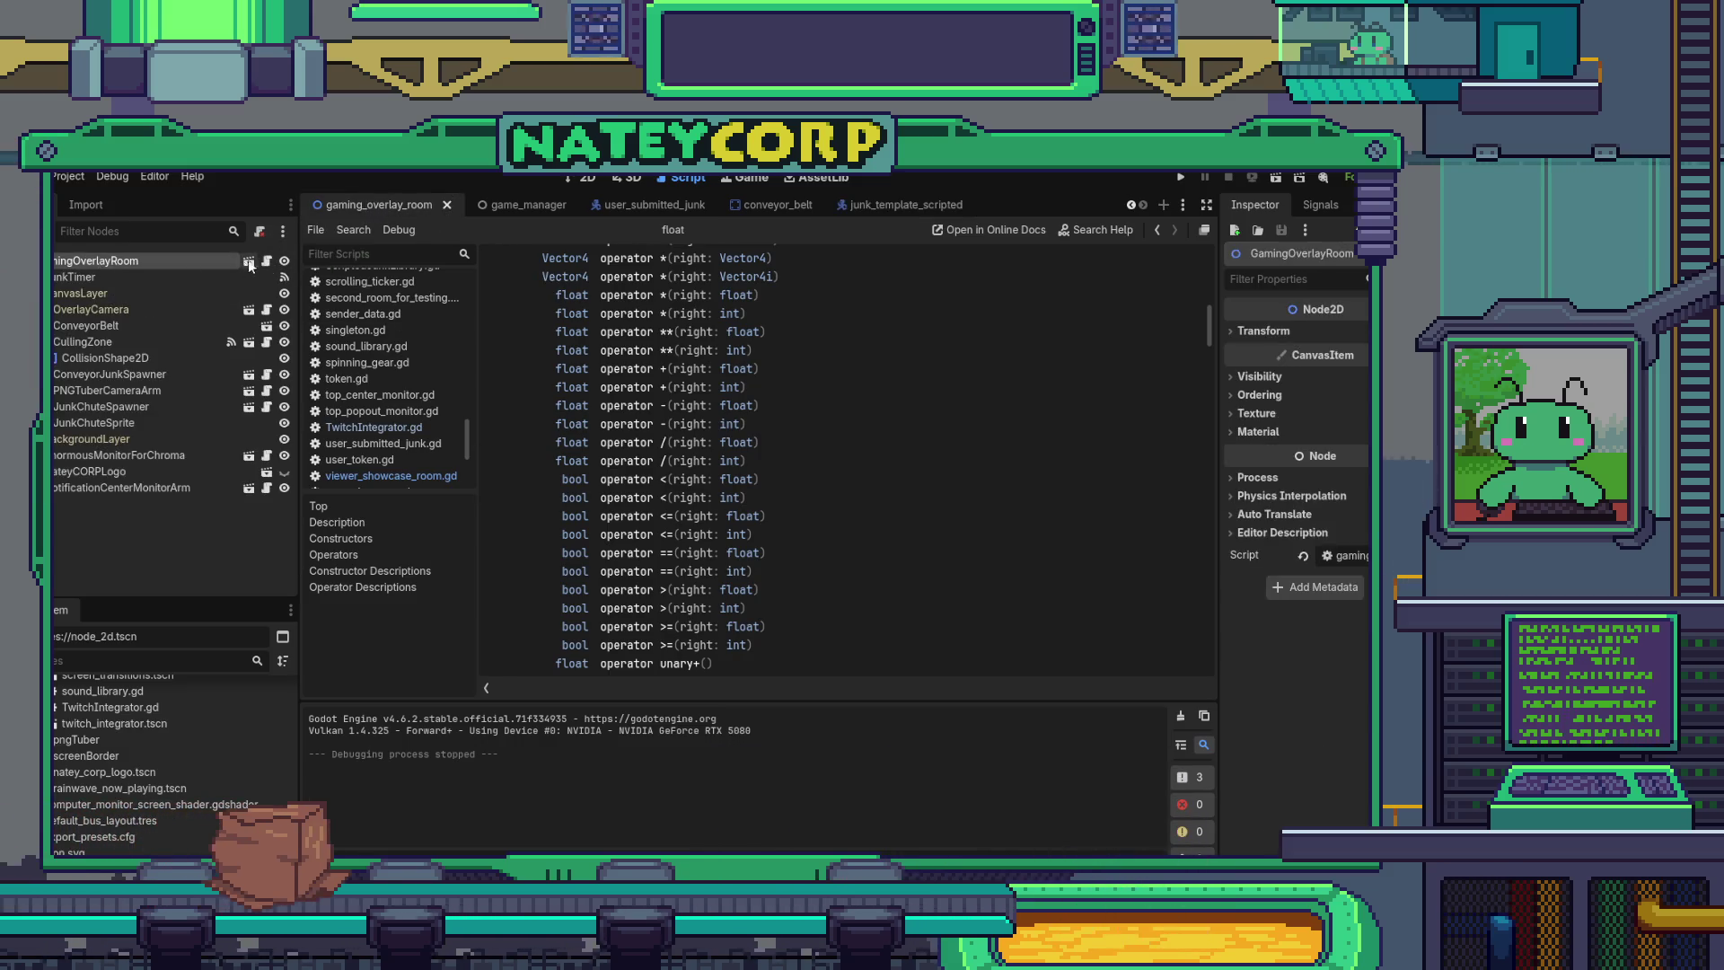
# - Switch to the factory_floor scene and place the caret in its debug junk spawn code
pyautogui.scroll(2, 571, 207)
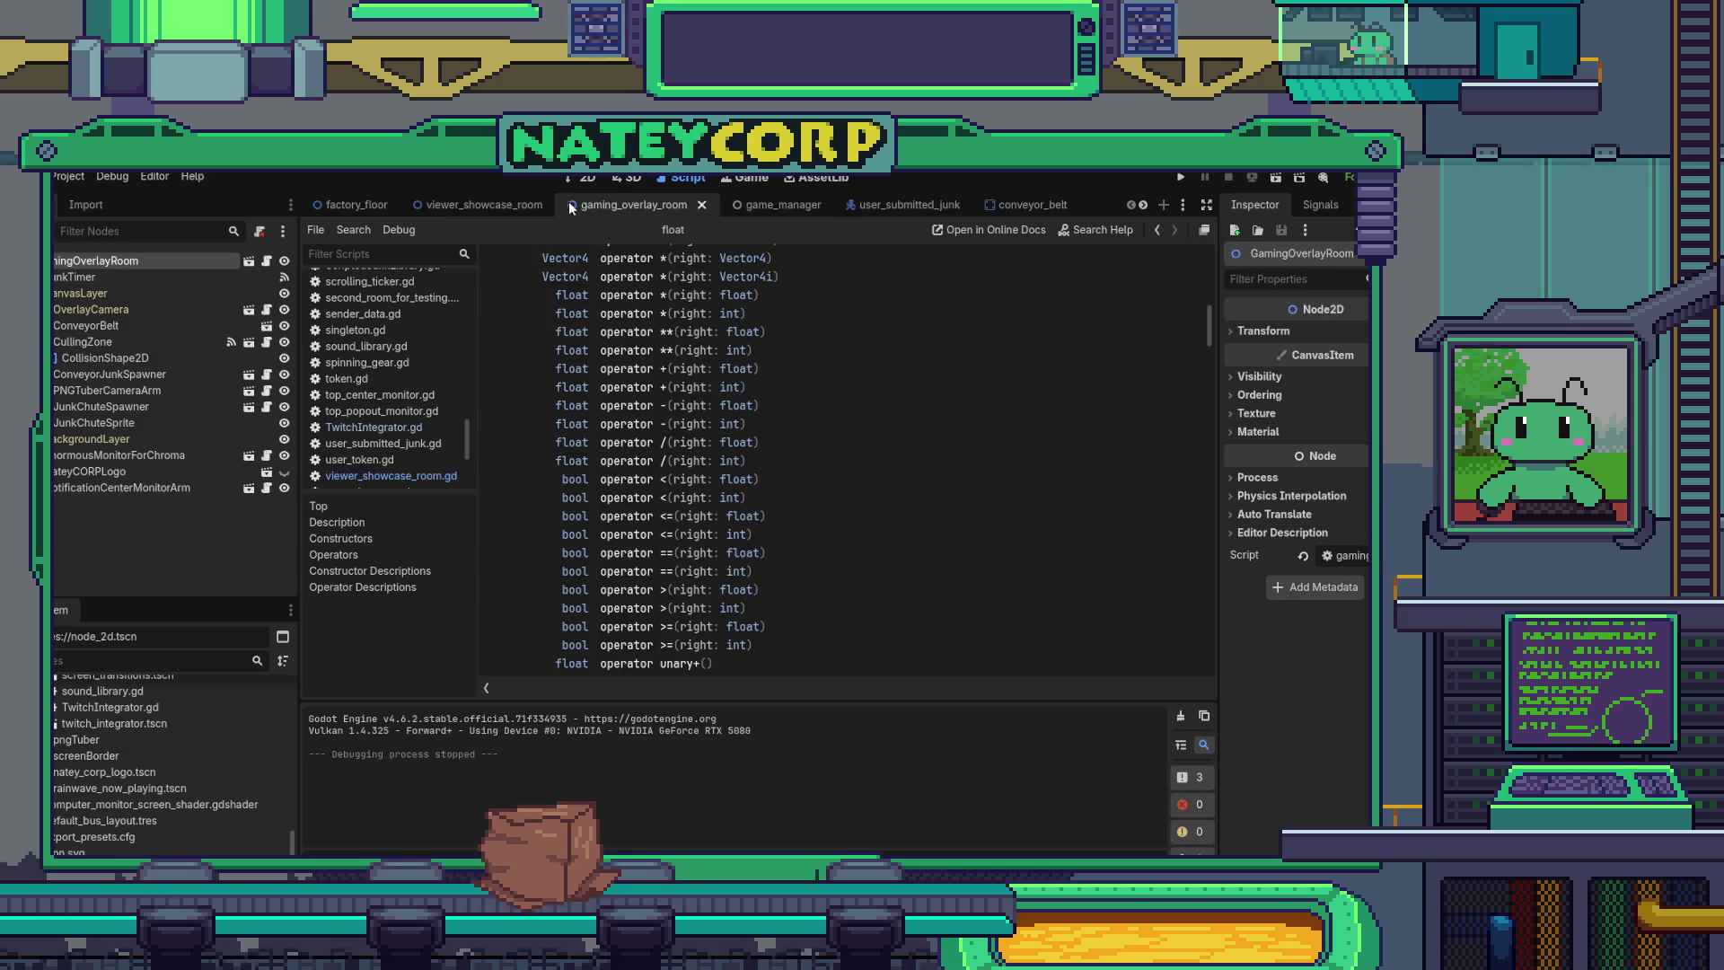
pyautogui.click(359, 205)
pyautogui.scroll(-12, 775, 392)
pyautogui.click(789, 483)
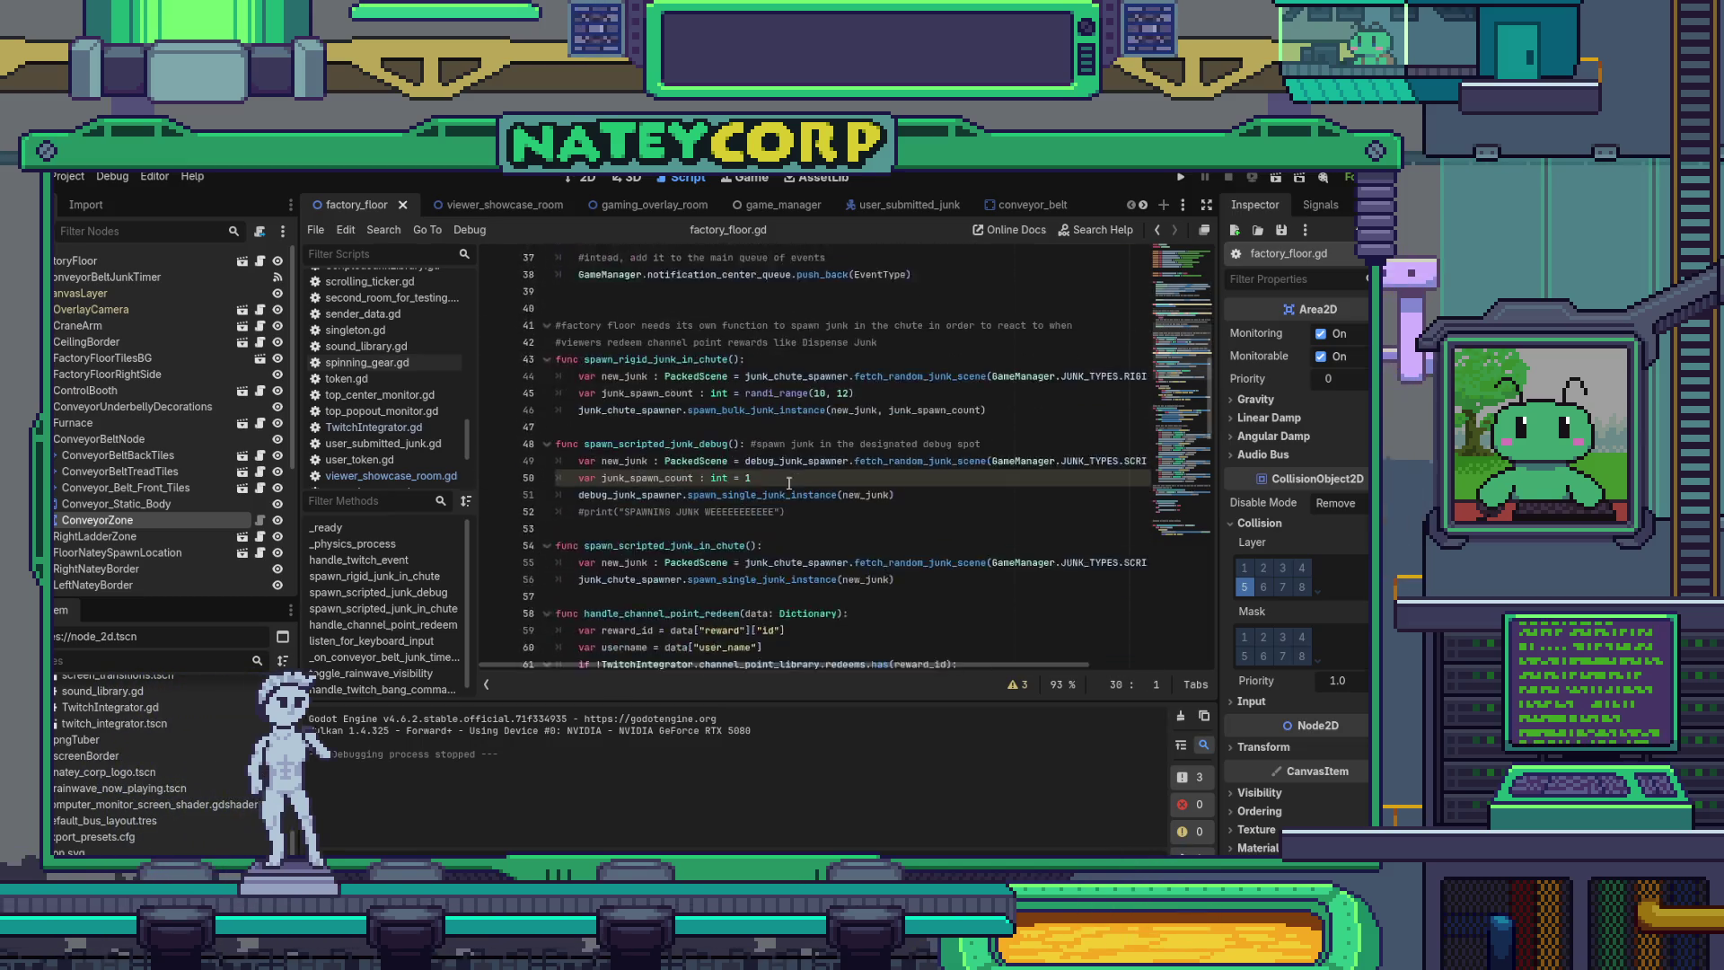
pyautogui.scroll(-12, 789, 483)
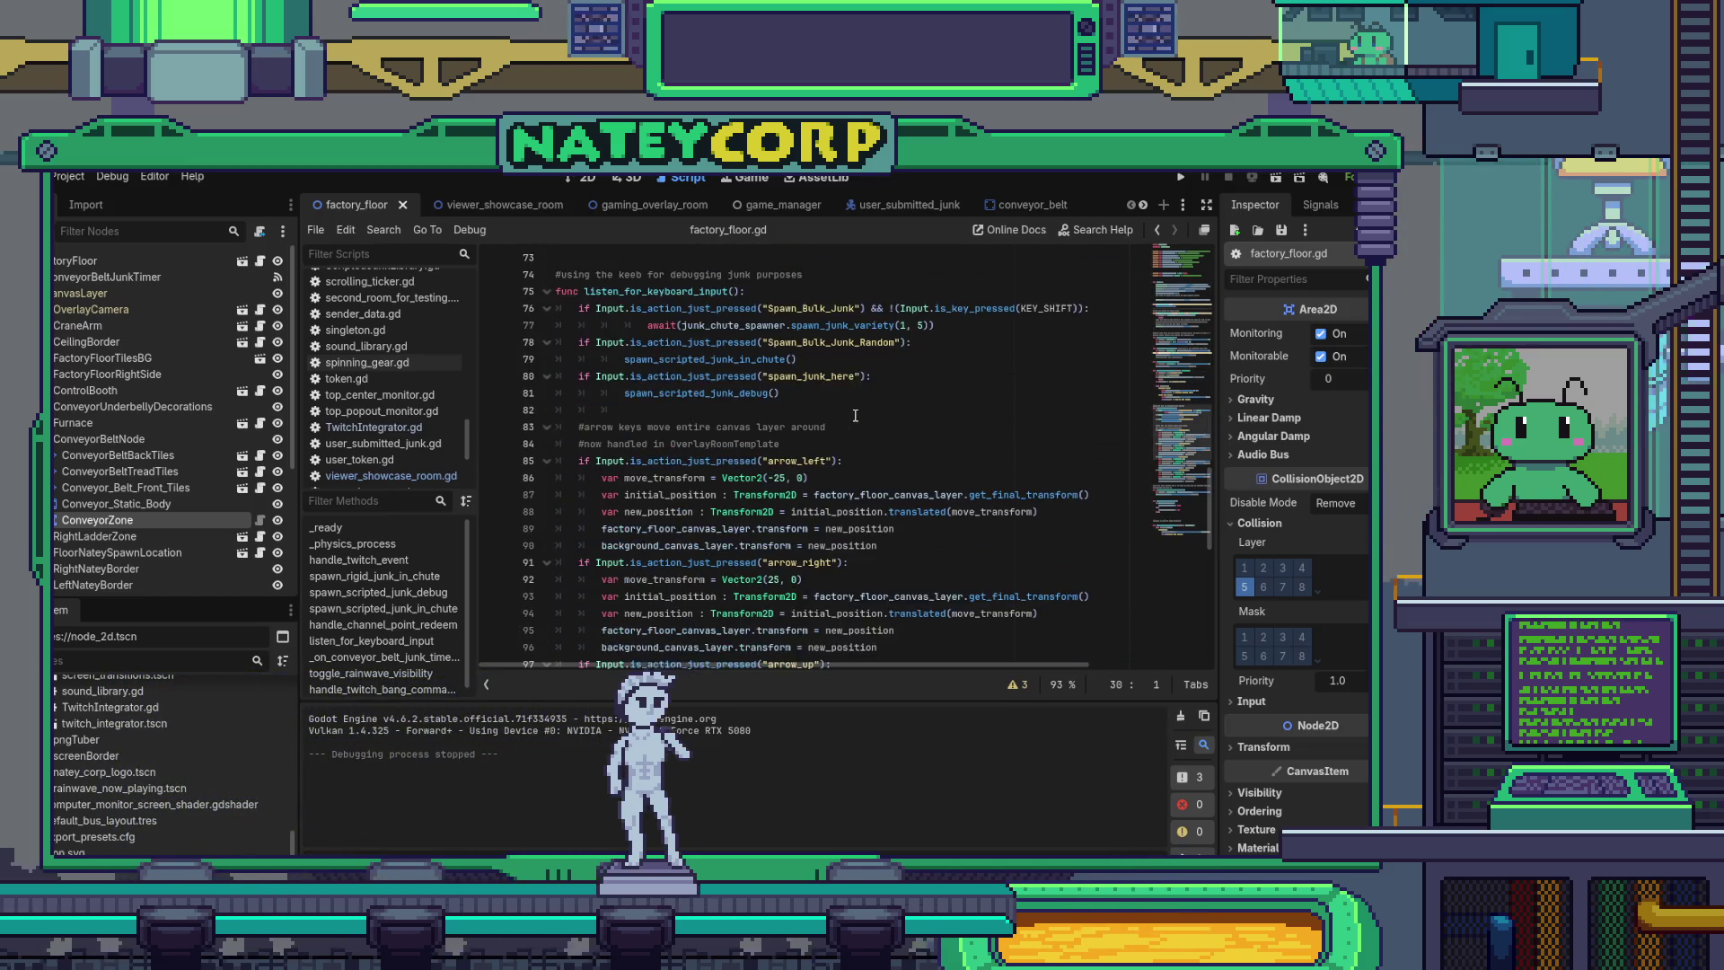
# - Read the Input class reference, then return to factory_floor.gd at listen_for_keyboard_input
pyautogui.keyDown('ctrl'); pyautogui.click(604, 379); pyautogui.keyUp('ctrl')
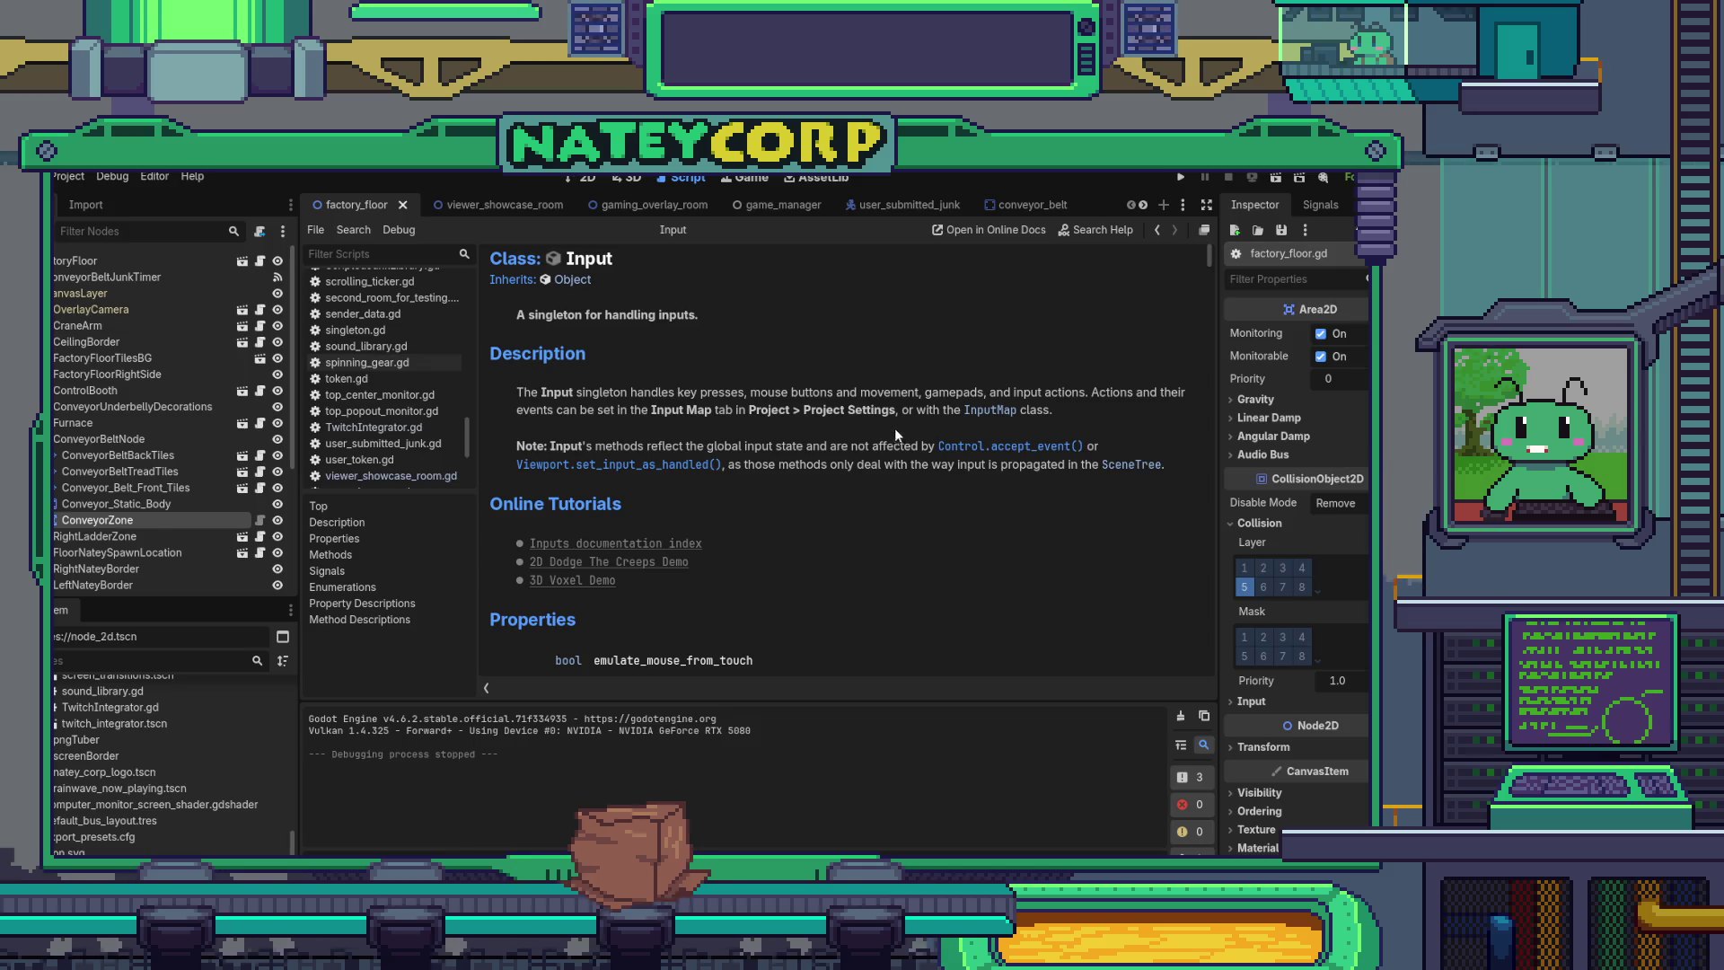
pyautogui.scroll(-5, 894, 427)
pyautogui.scroll(-5, 616, 539)
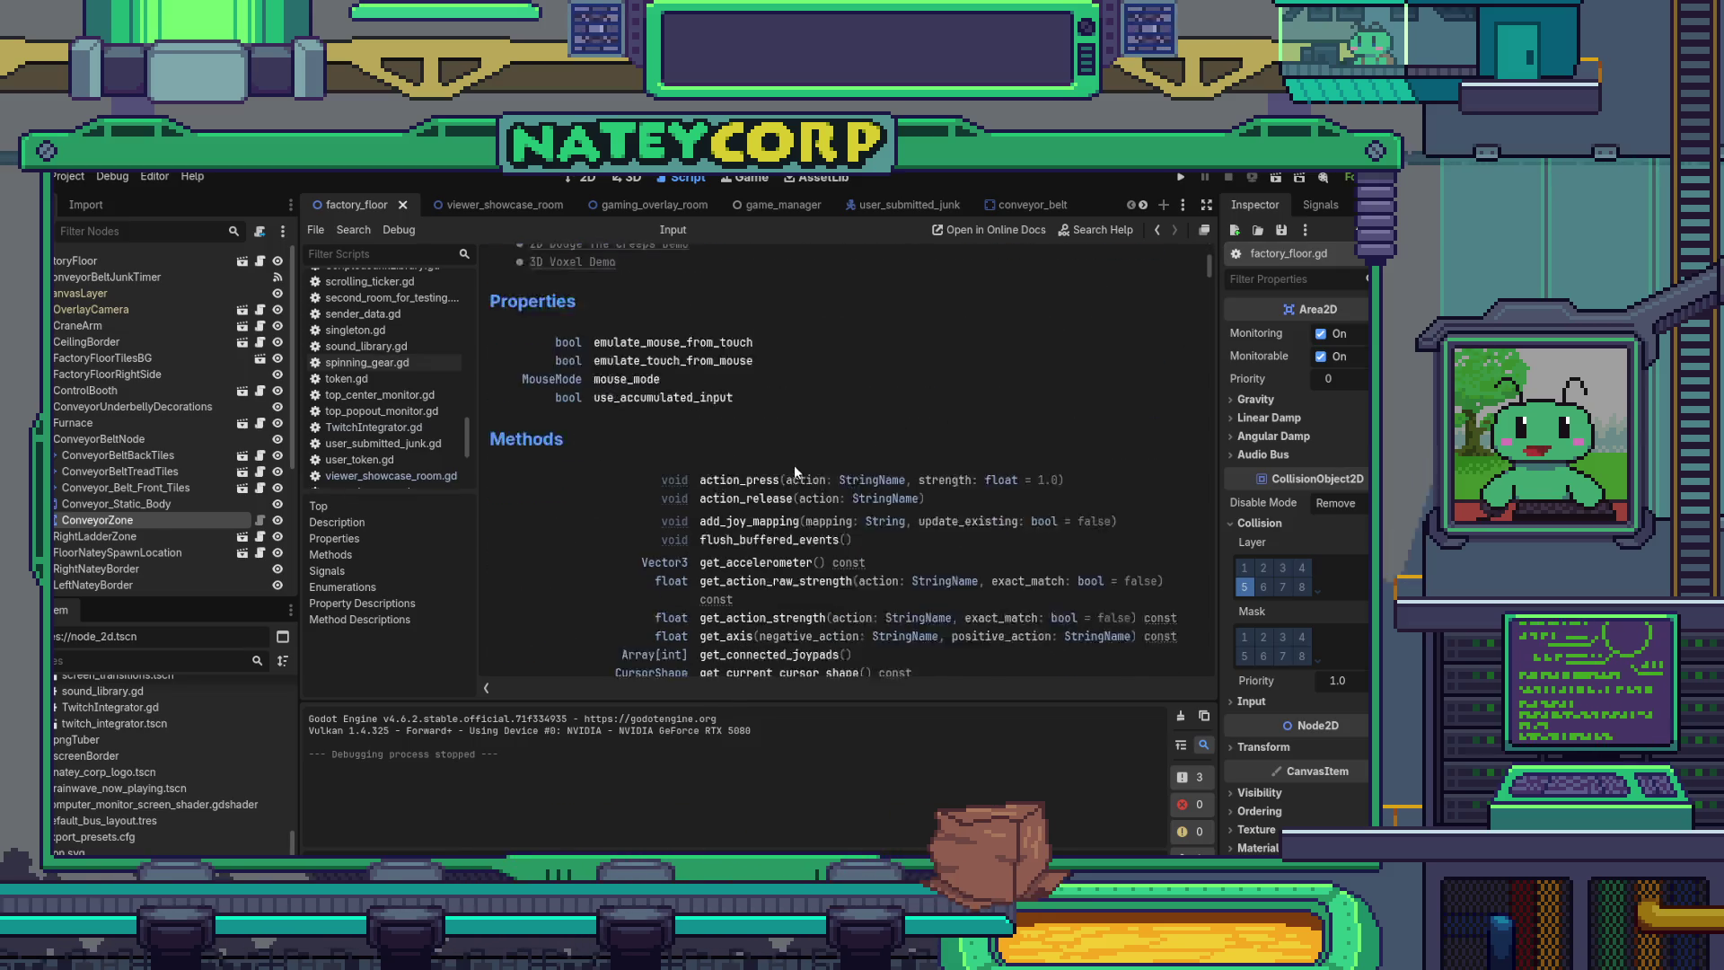
pyautogui.scroll(10, 724, 431)
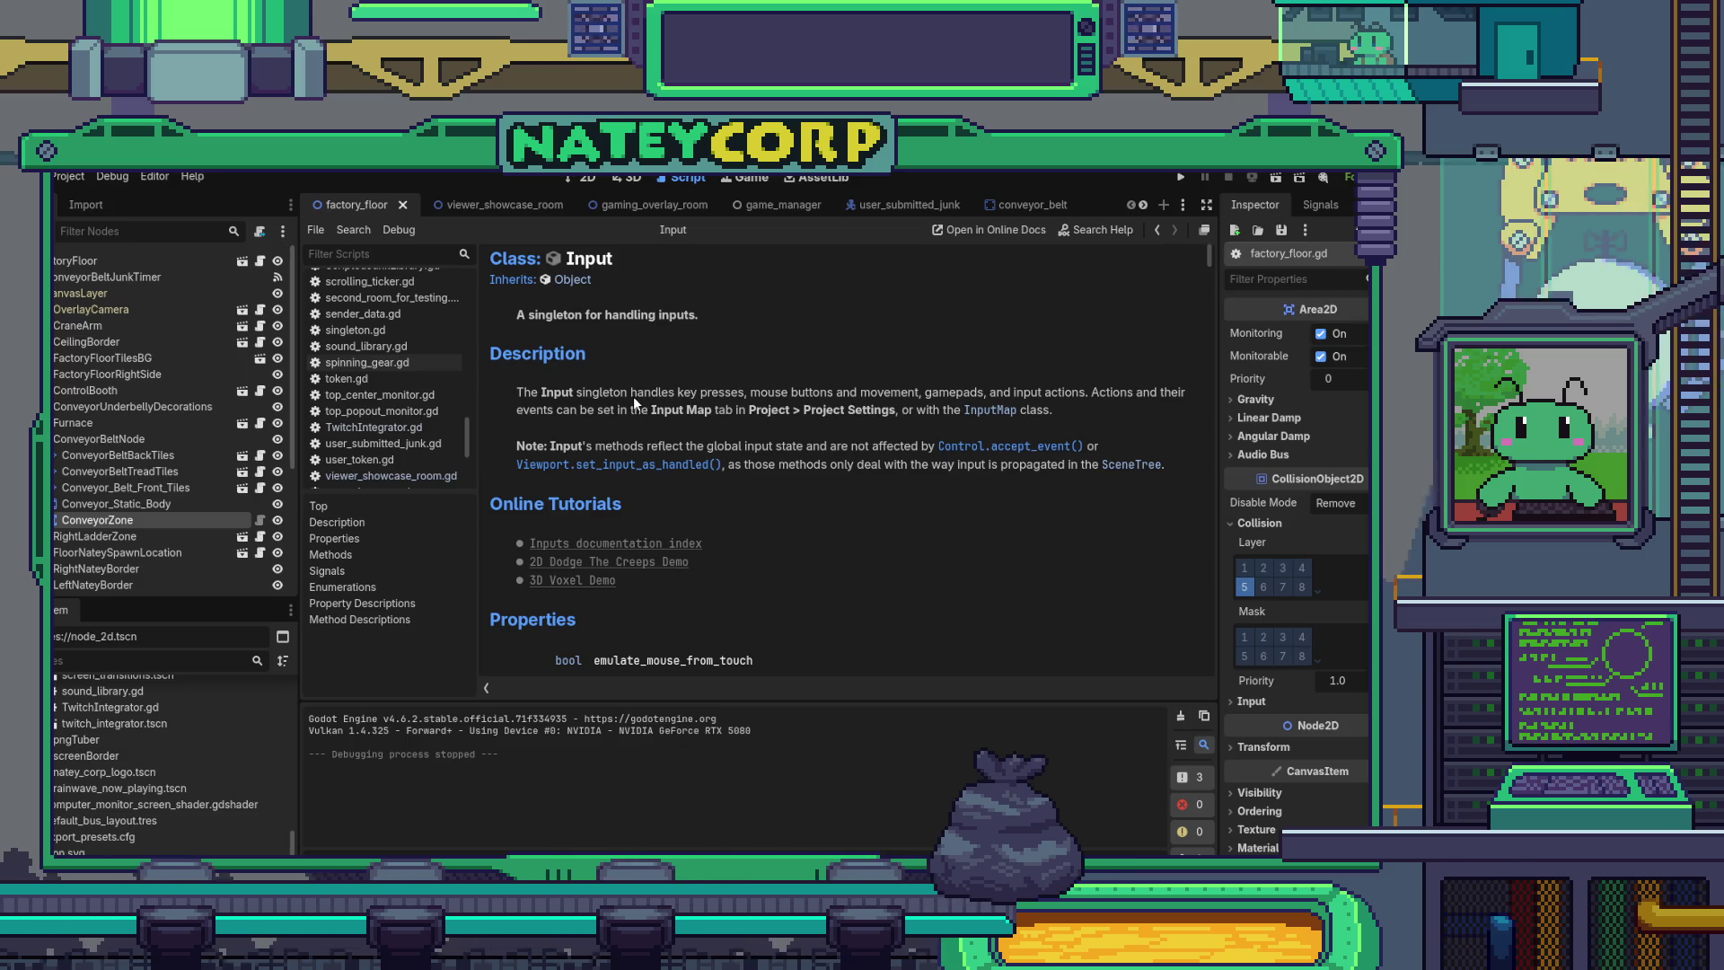
pyautogui.moveTo(1205, 261); pyautogui.dragTo(1243, 526)
pyautogui.scroll(-5, 983, 492)
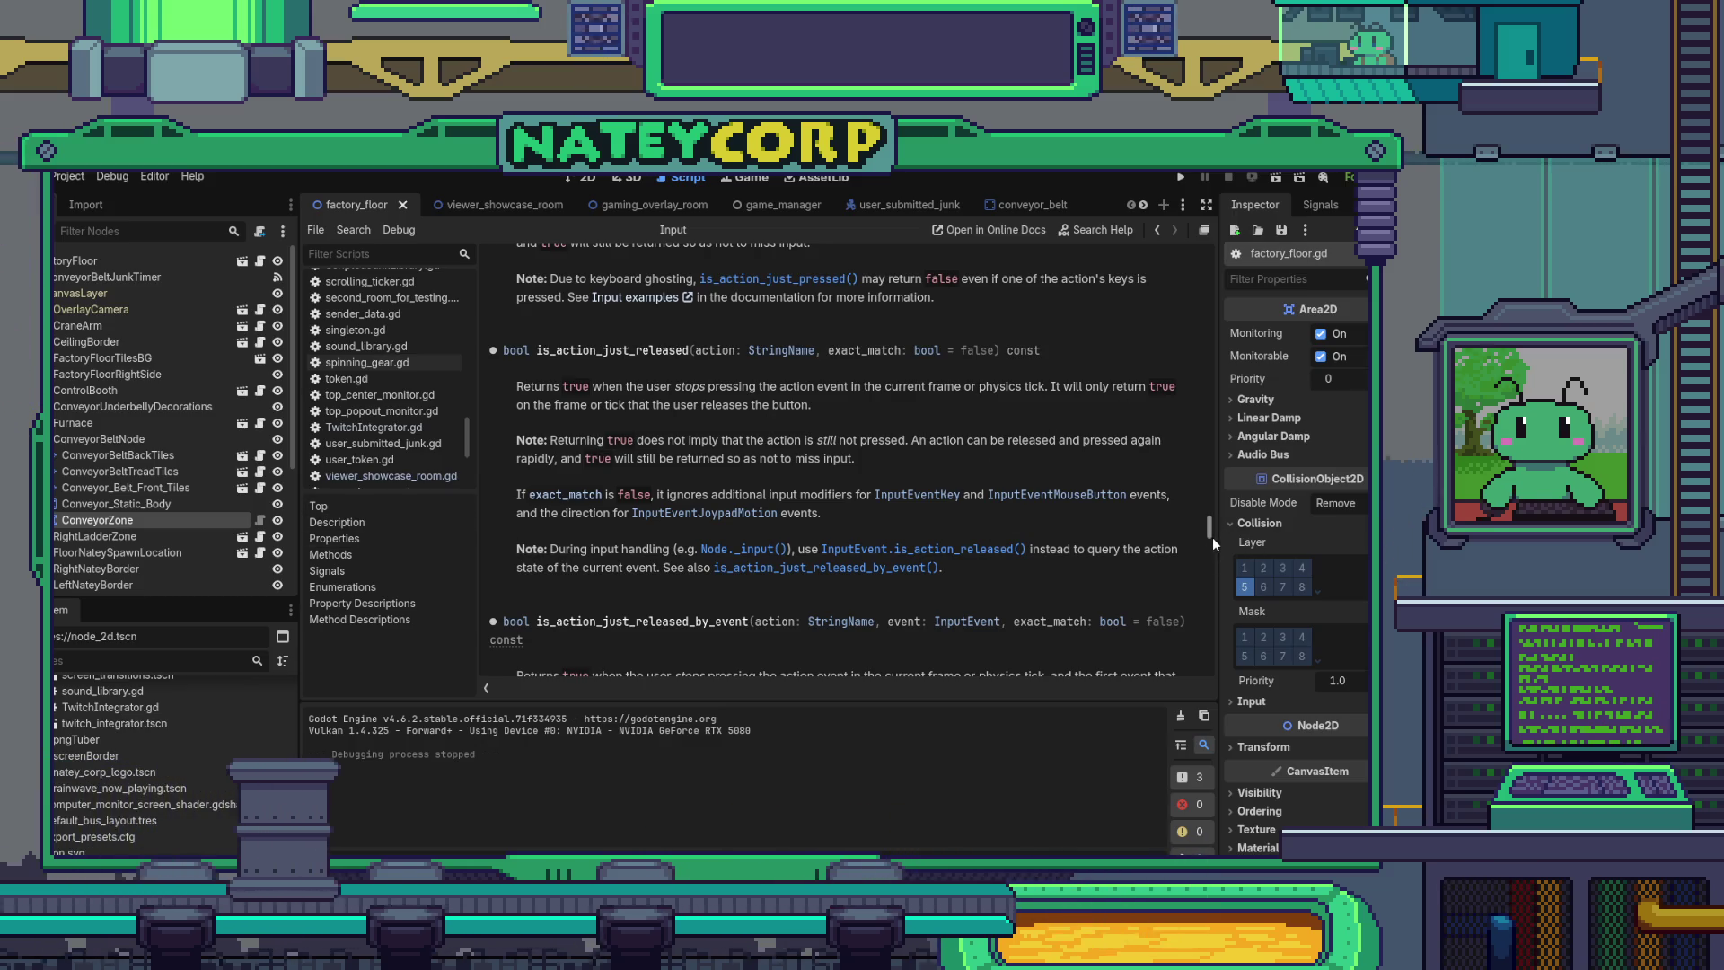
pyautogui.moveTo(1209, 537); pyautogui.dragTo(1160, 212)
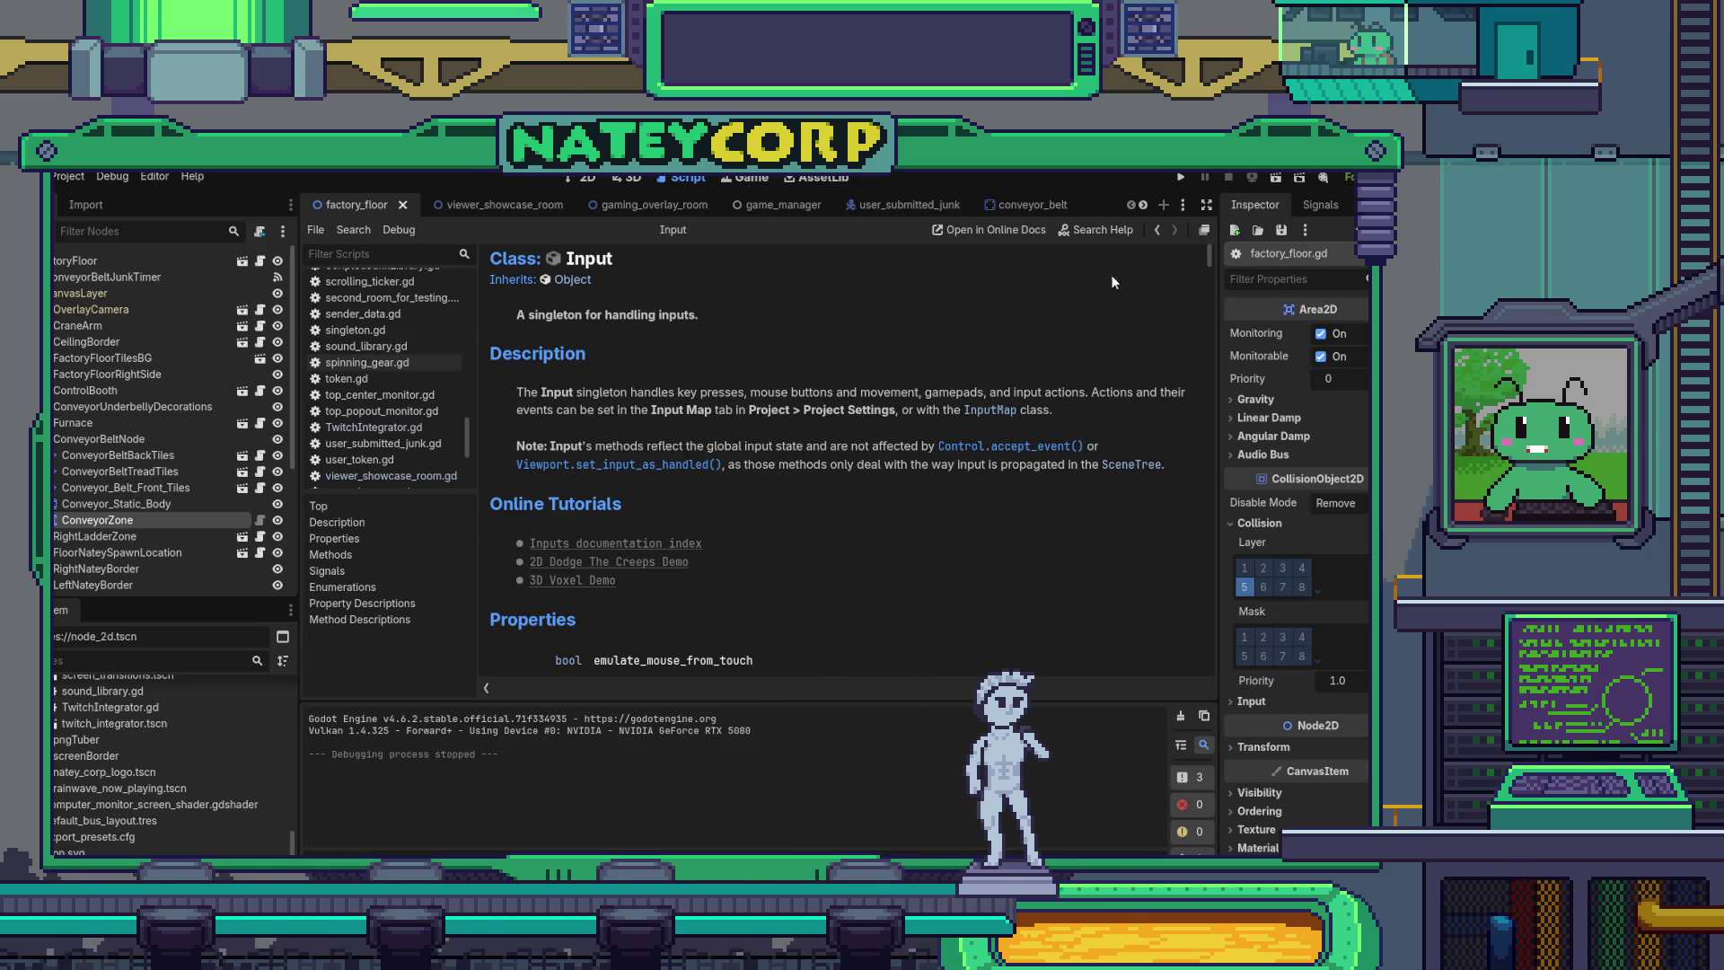
pyautogui.click(260, 263)
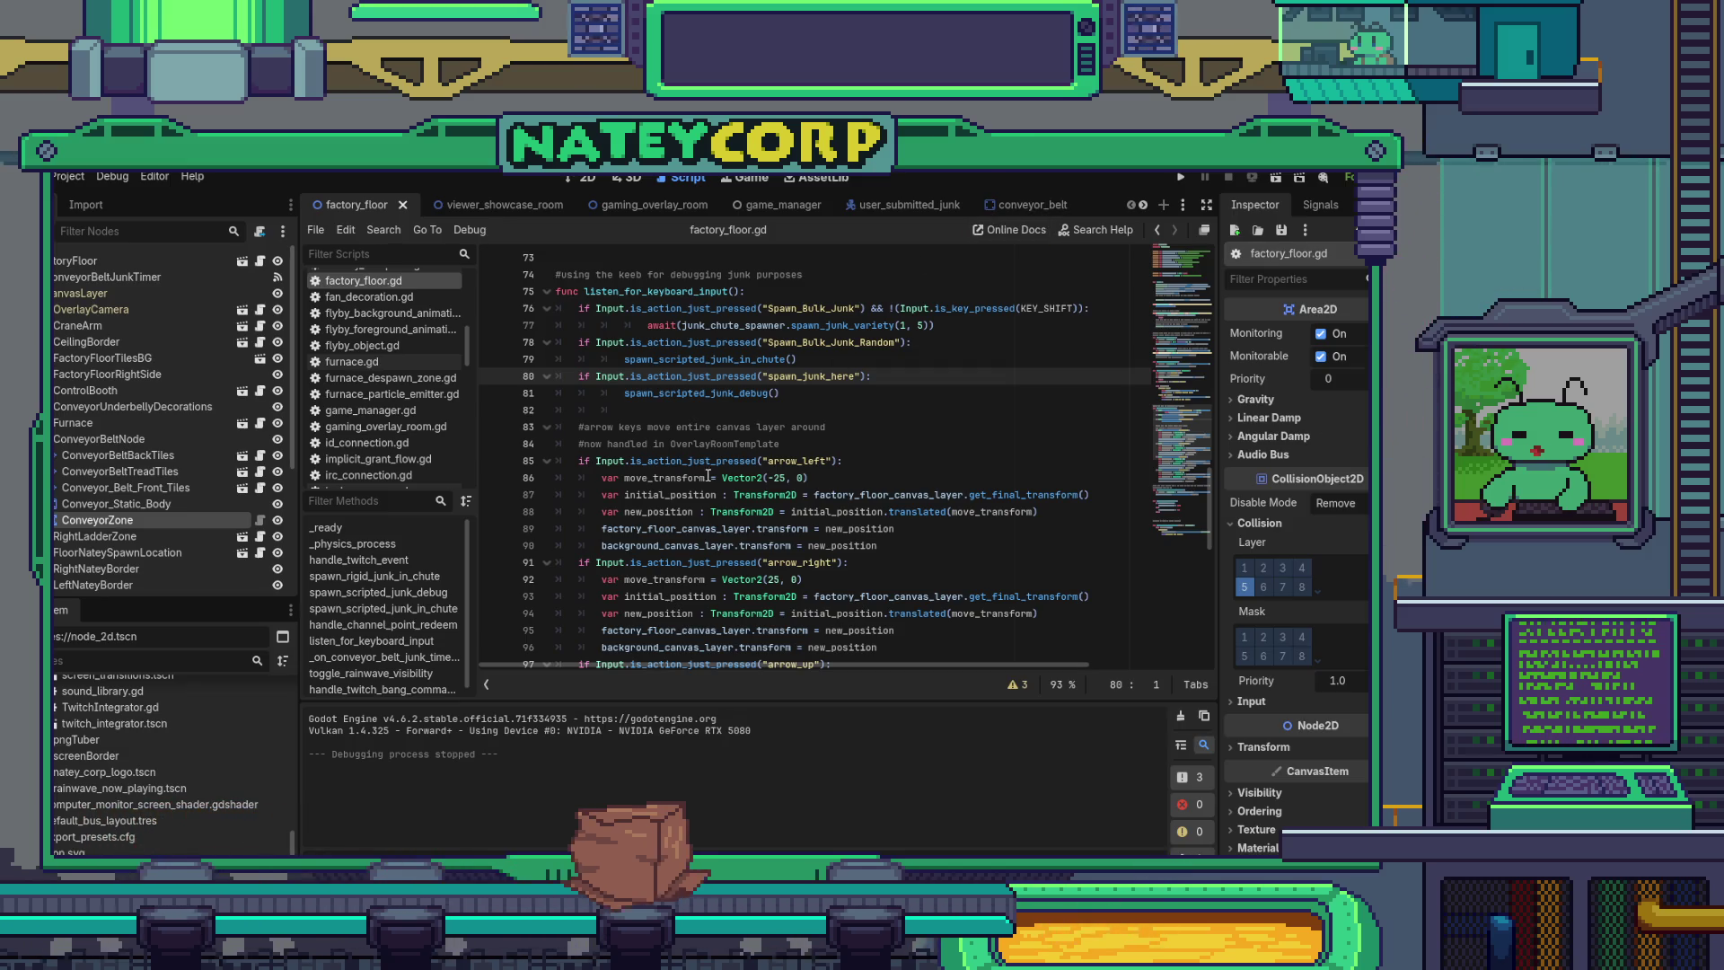
# - Switch to the viewer_showcase_room scene and place the caret on line 102 of its script
pyautogui.scroll(-12, 709, 476)
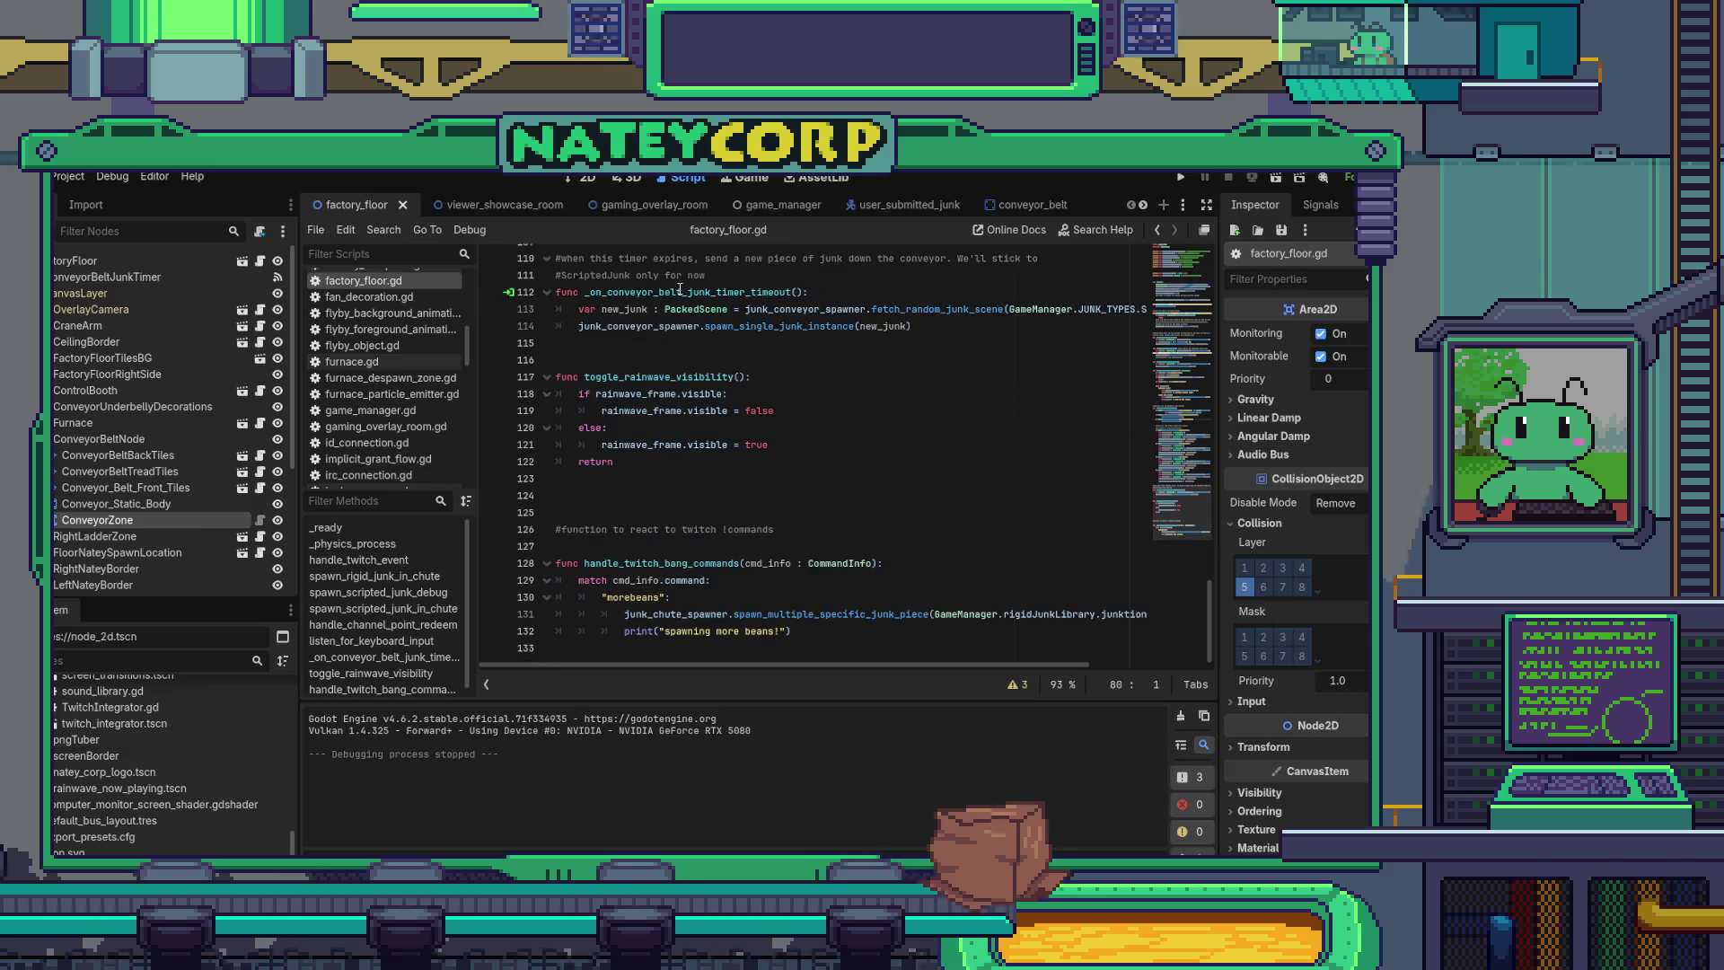
pyautogui.scroll(4, 680, 290)
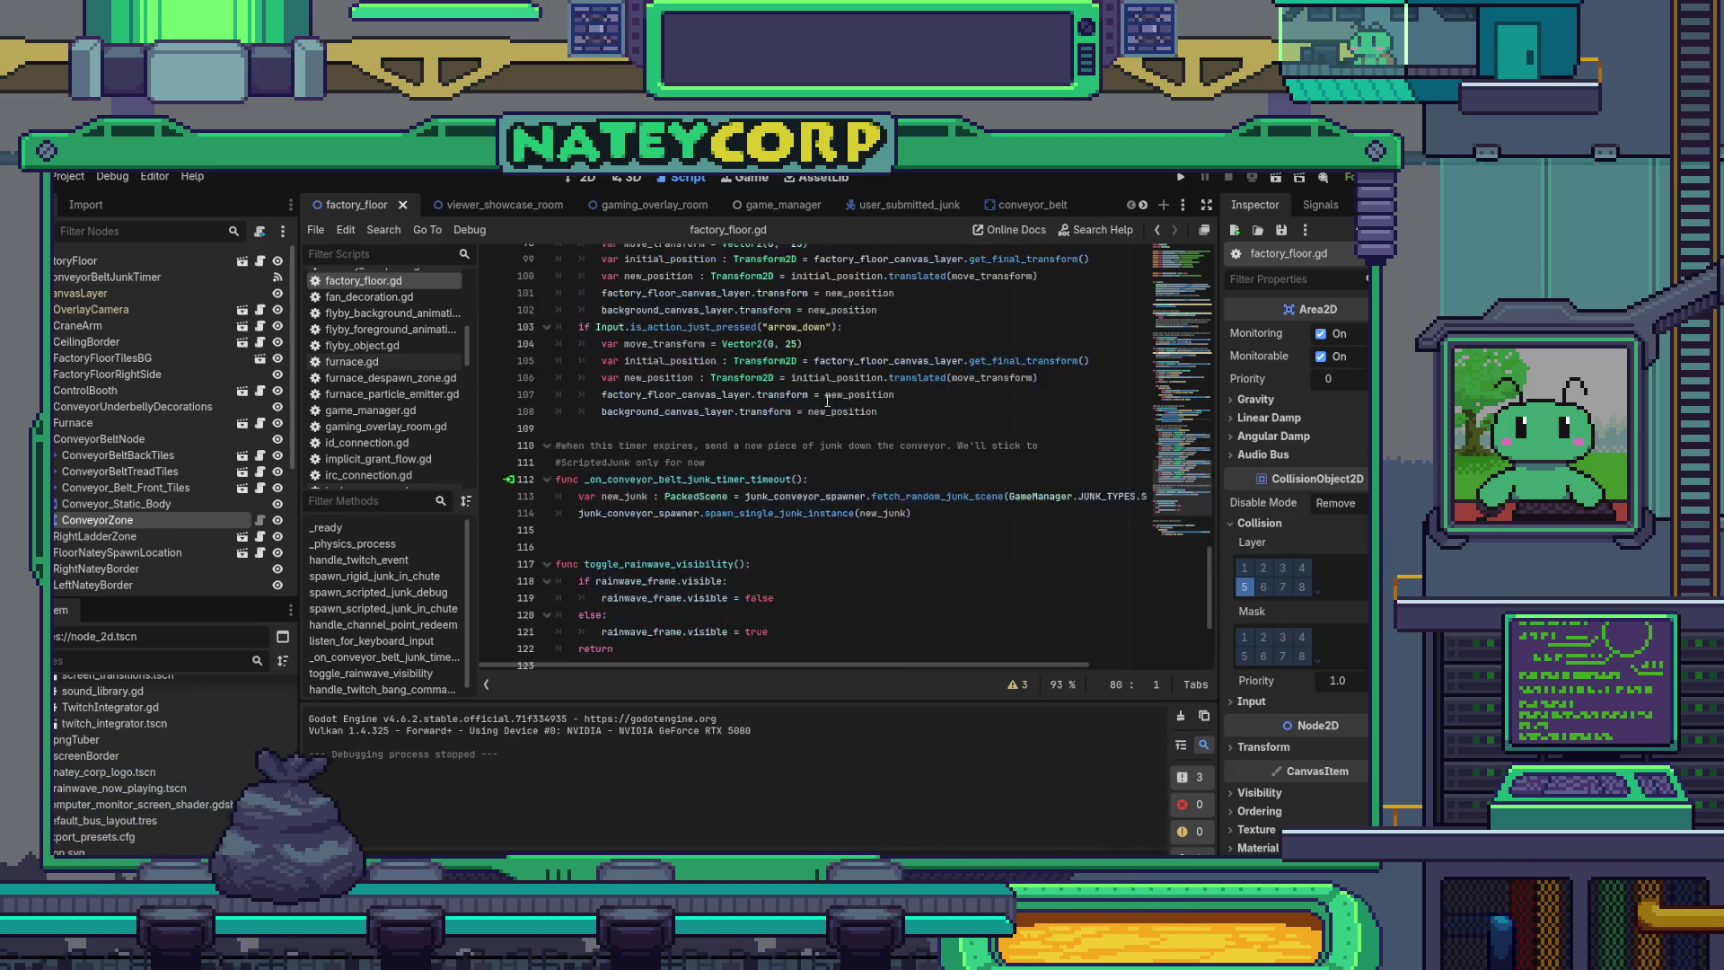
pyautogui.scroll(-4, 826, 403)
pyautogui.scroll(7, 808, 551)
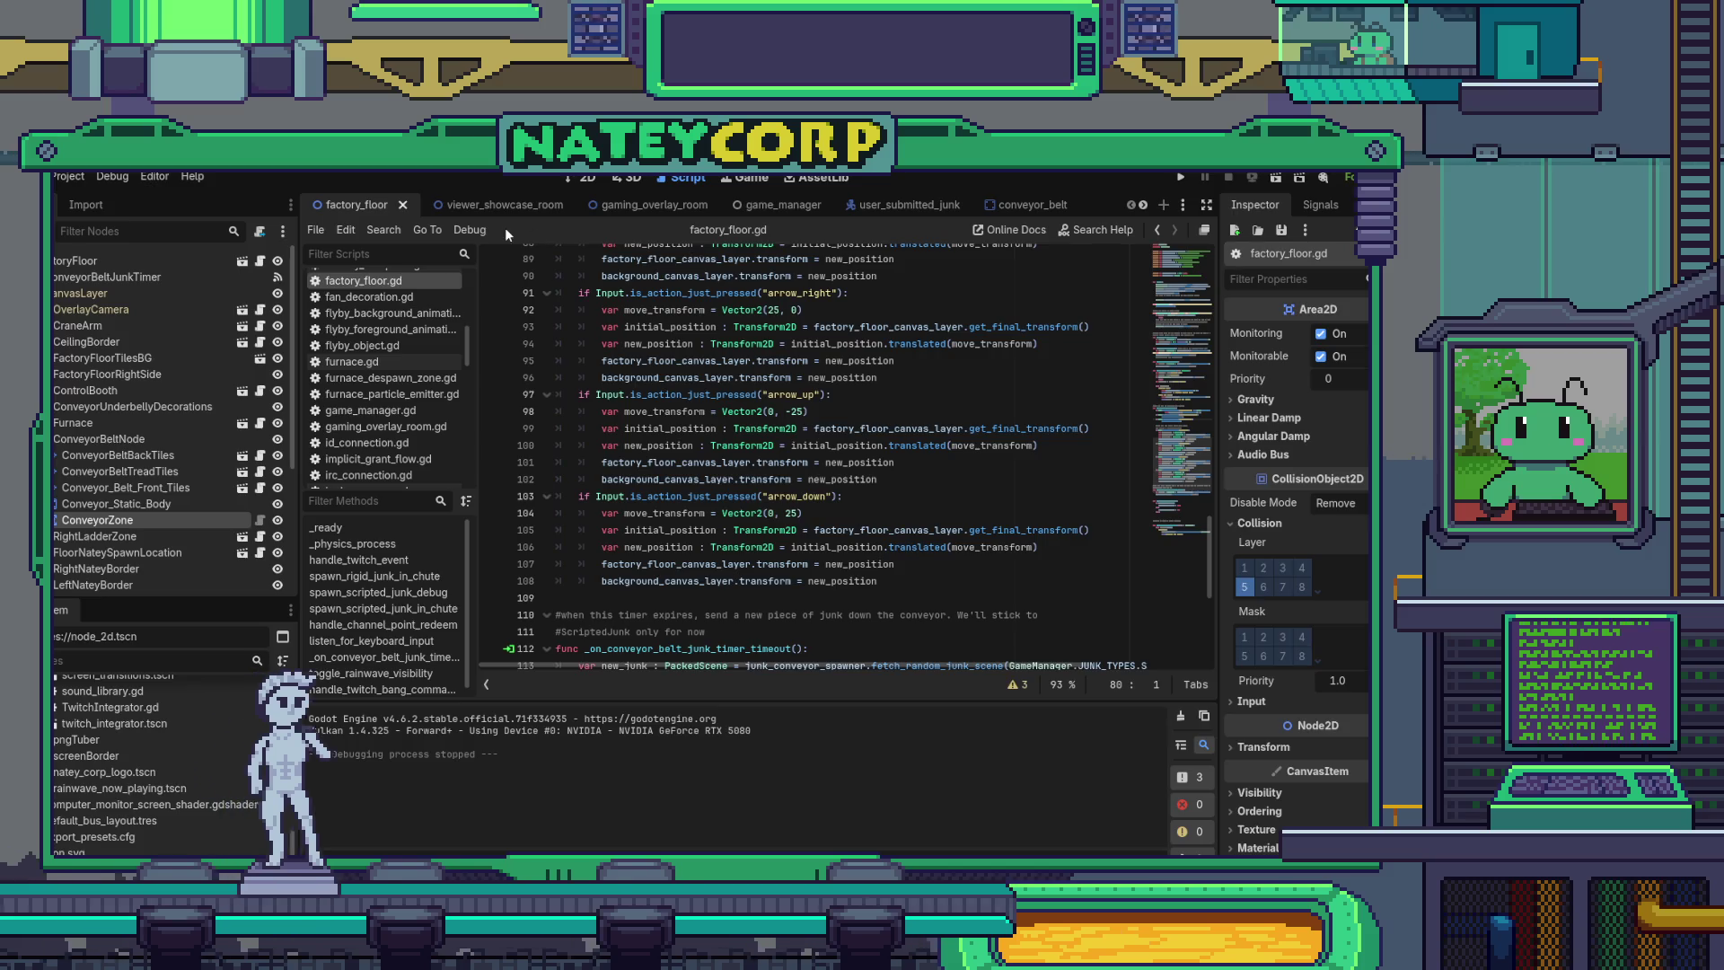
pyautogui.click(485, 205)
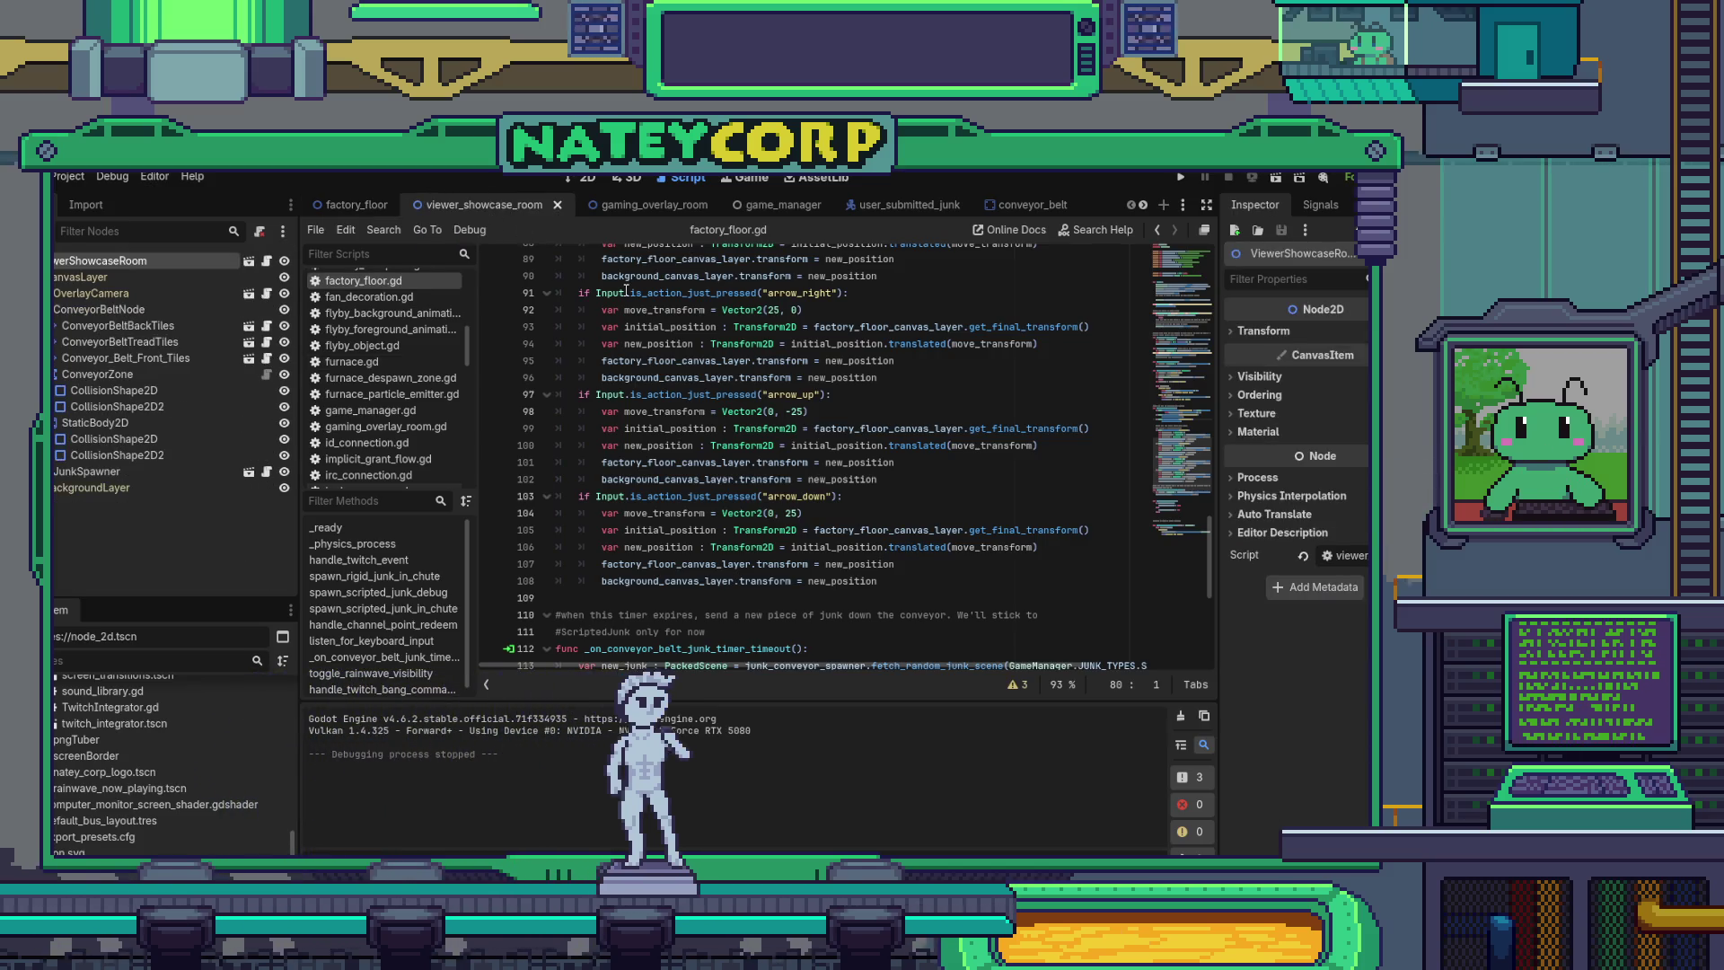
pyautogui.moveTo(626, 289)
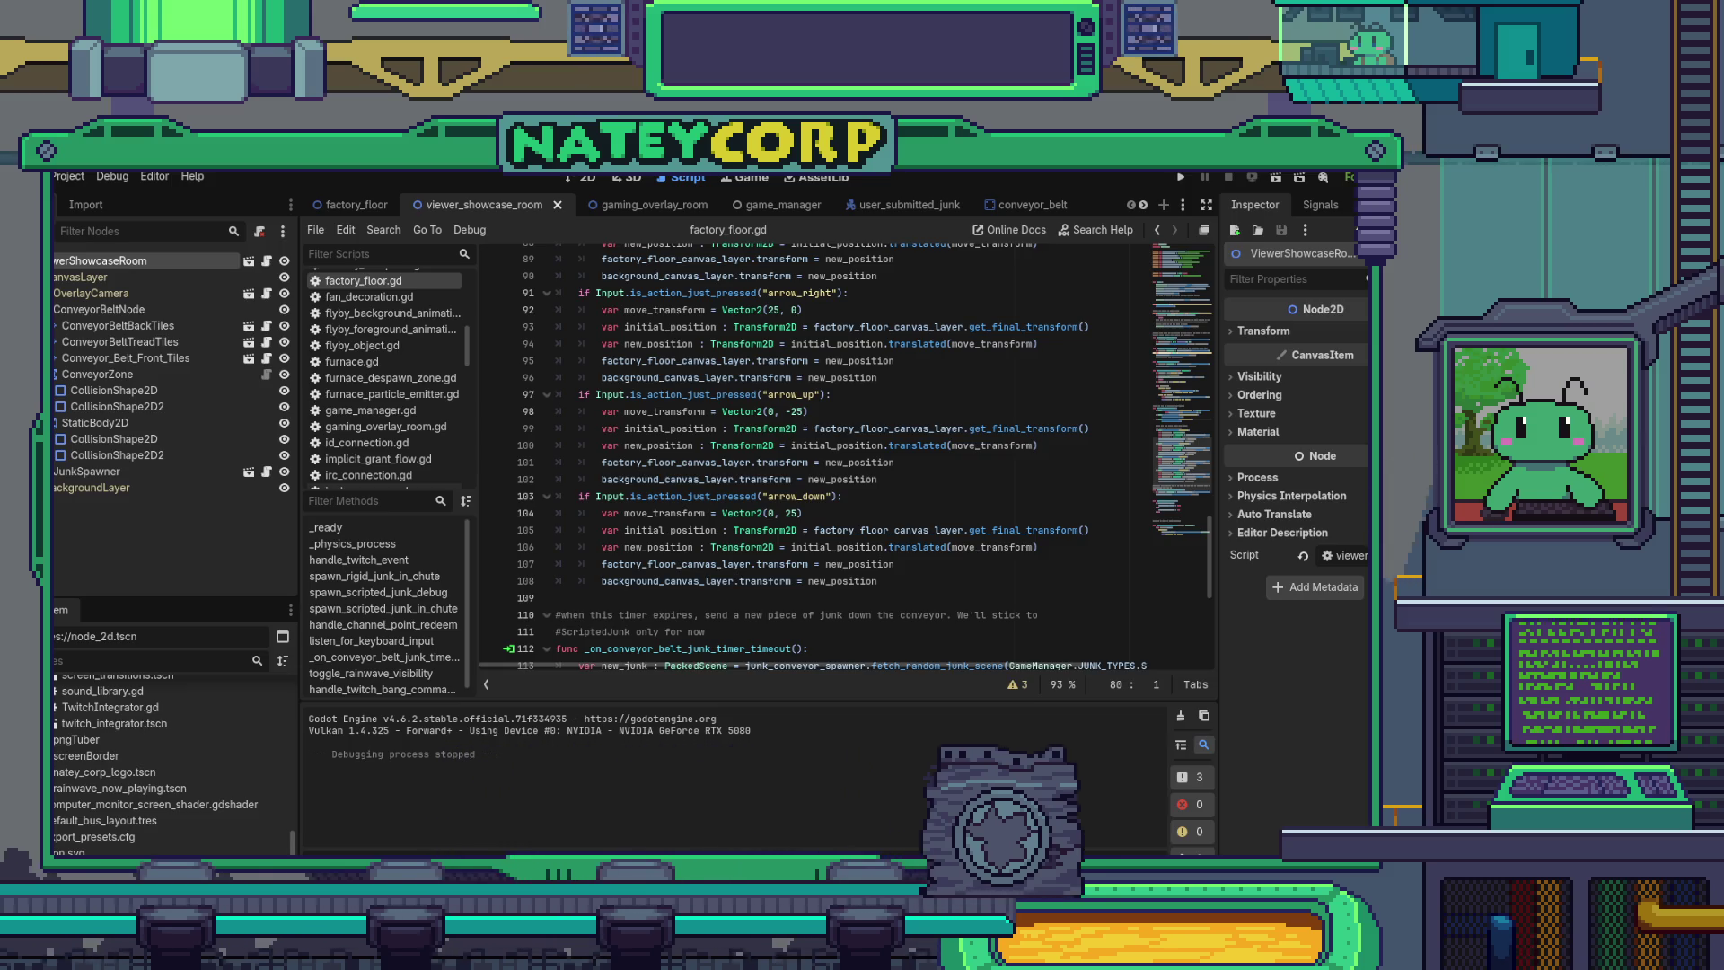
pyautogui.click(994, 473)
pyautogui.scroll(20, 892, 506)
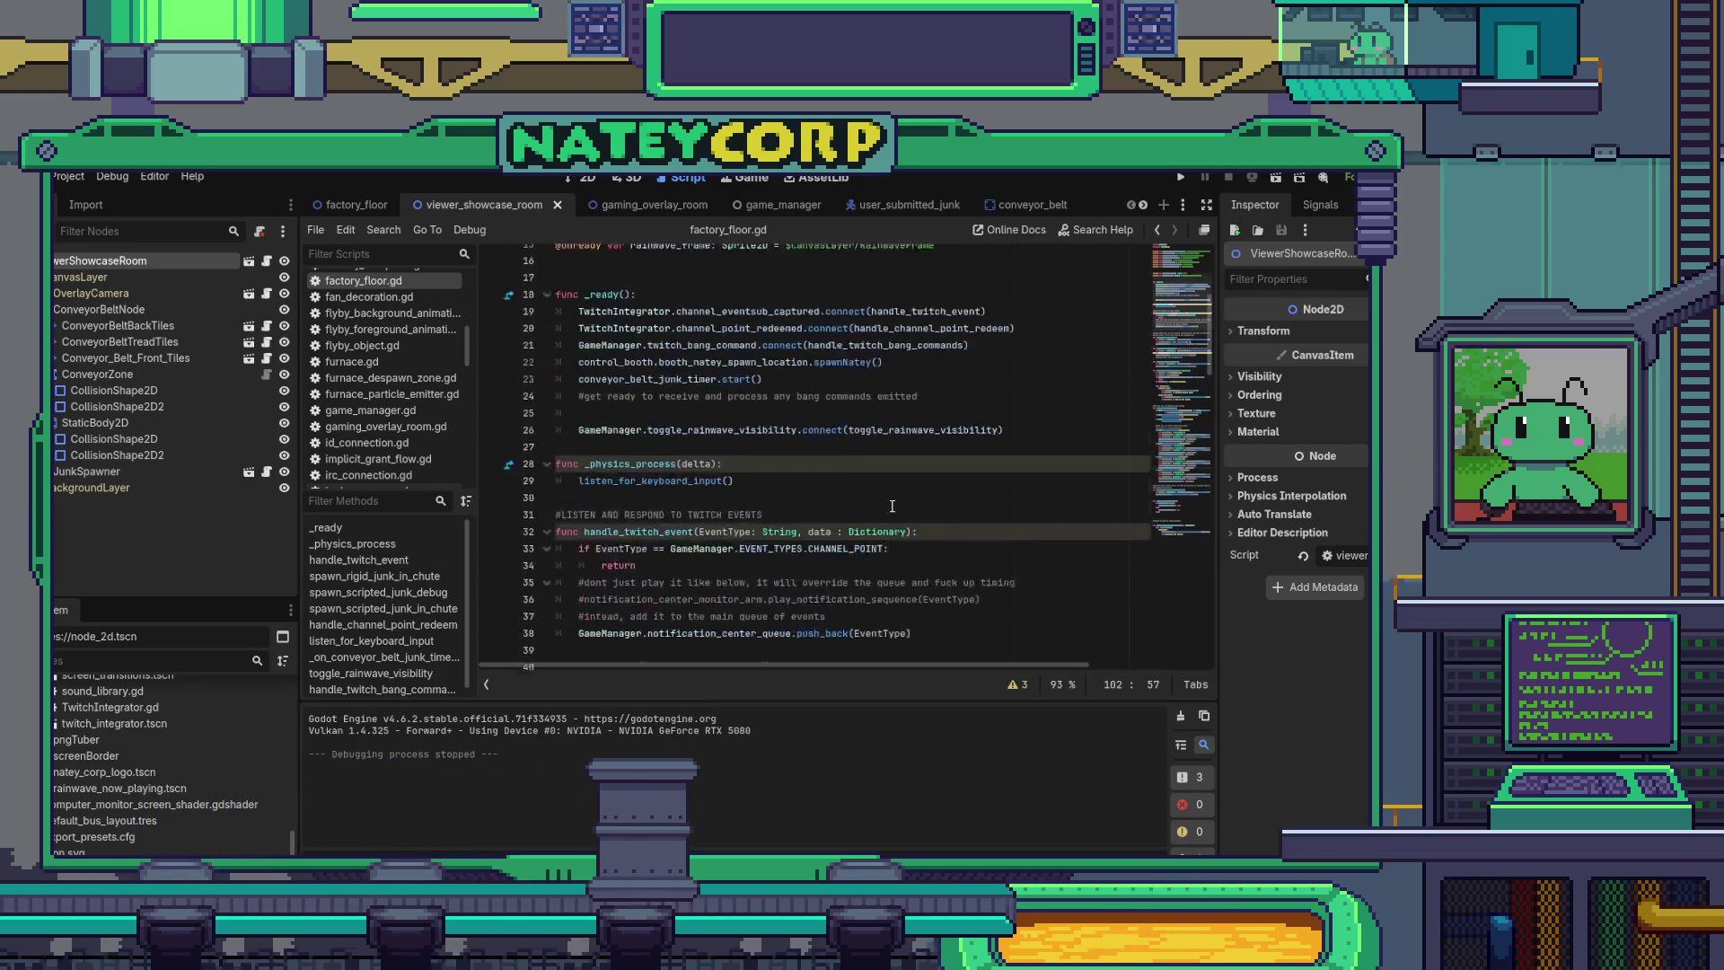
pyautogui.scroll(5, 891, 505)
# - Open the gaming_overlay_room.gd script, then switch to the Aseprite room sketch
pyautogui.click(568, 206)
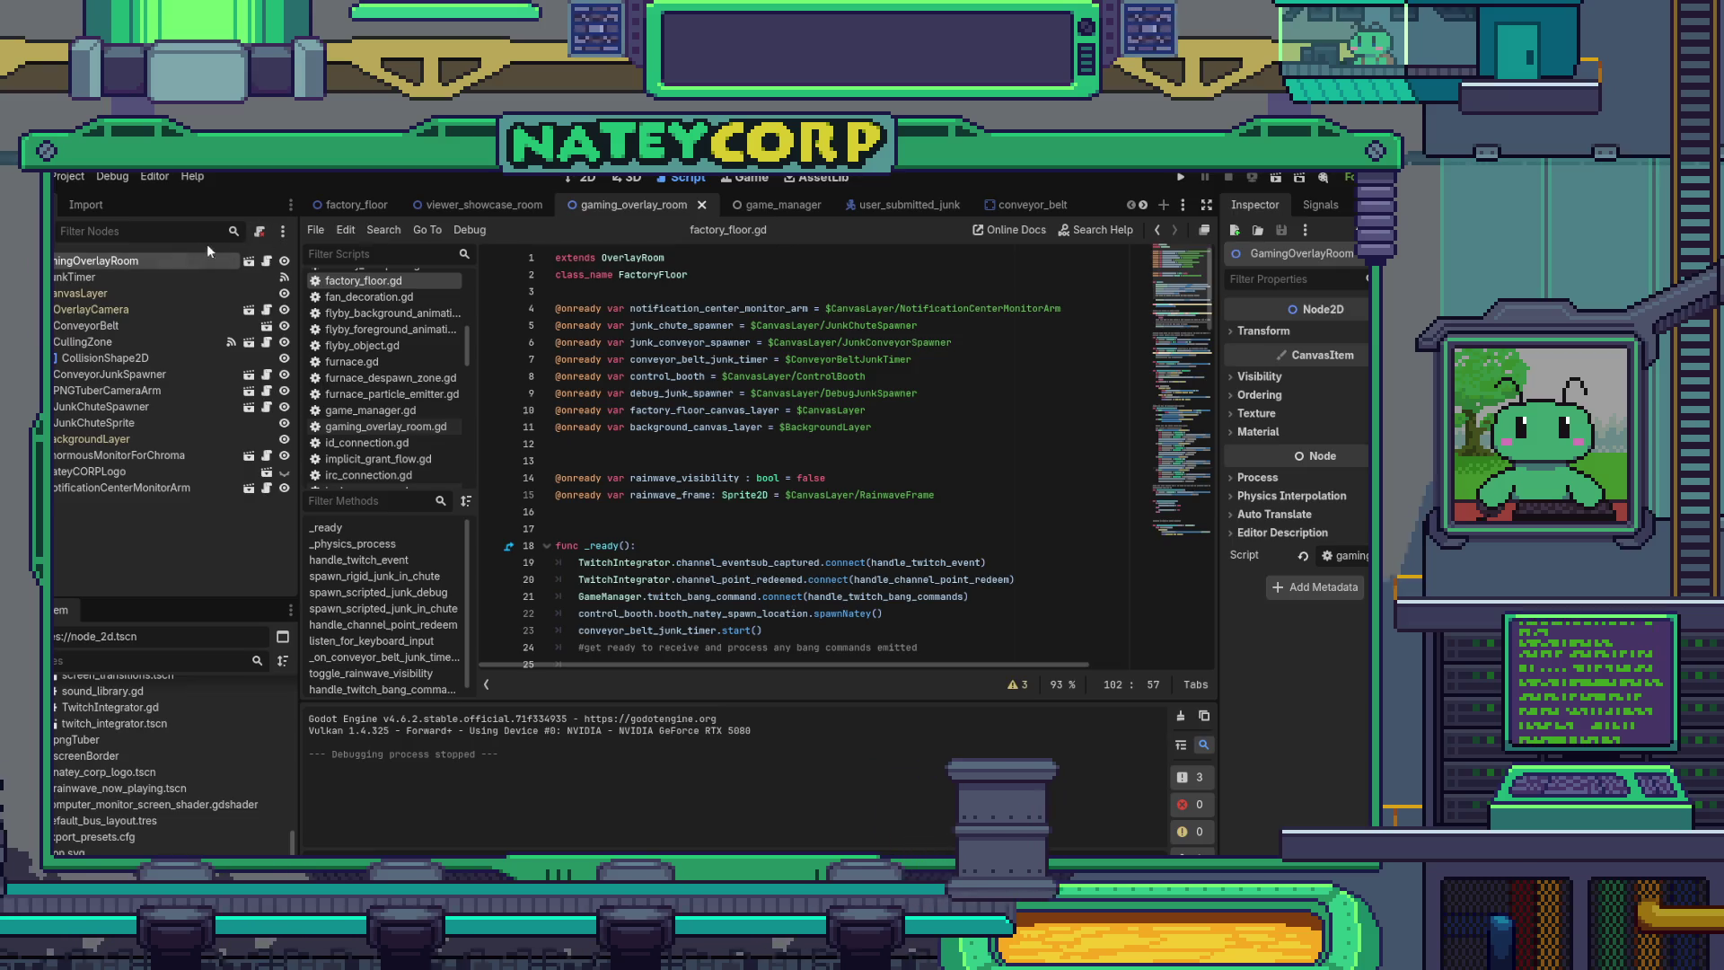
pyautogui.click(208, 261)
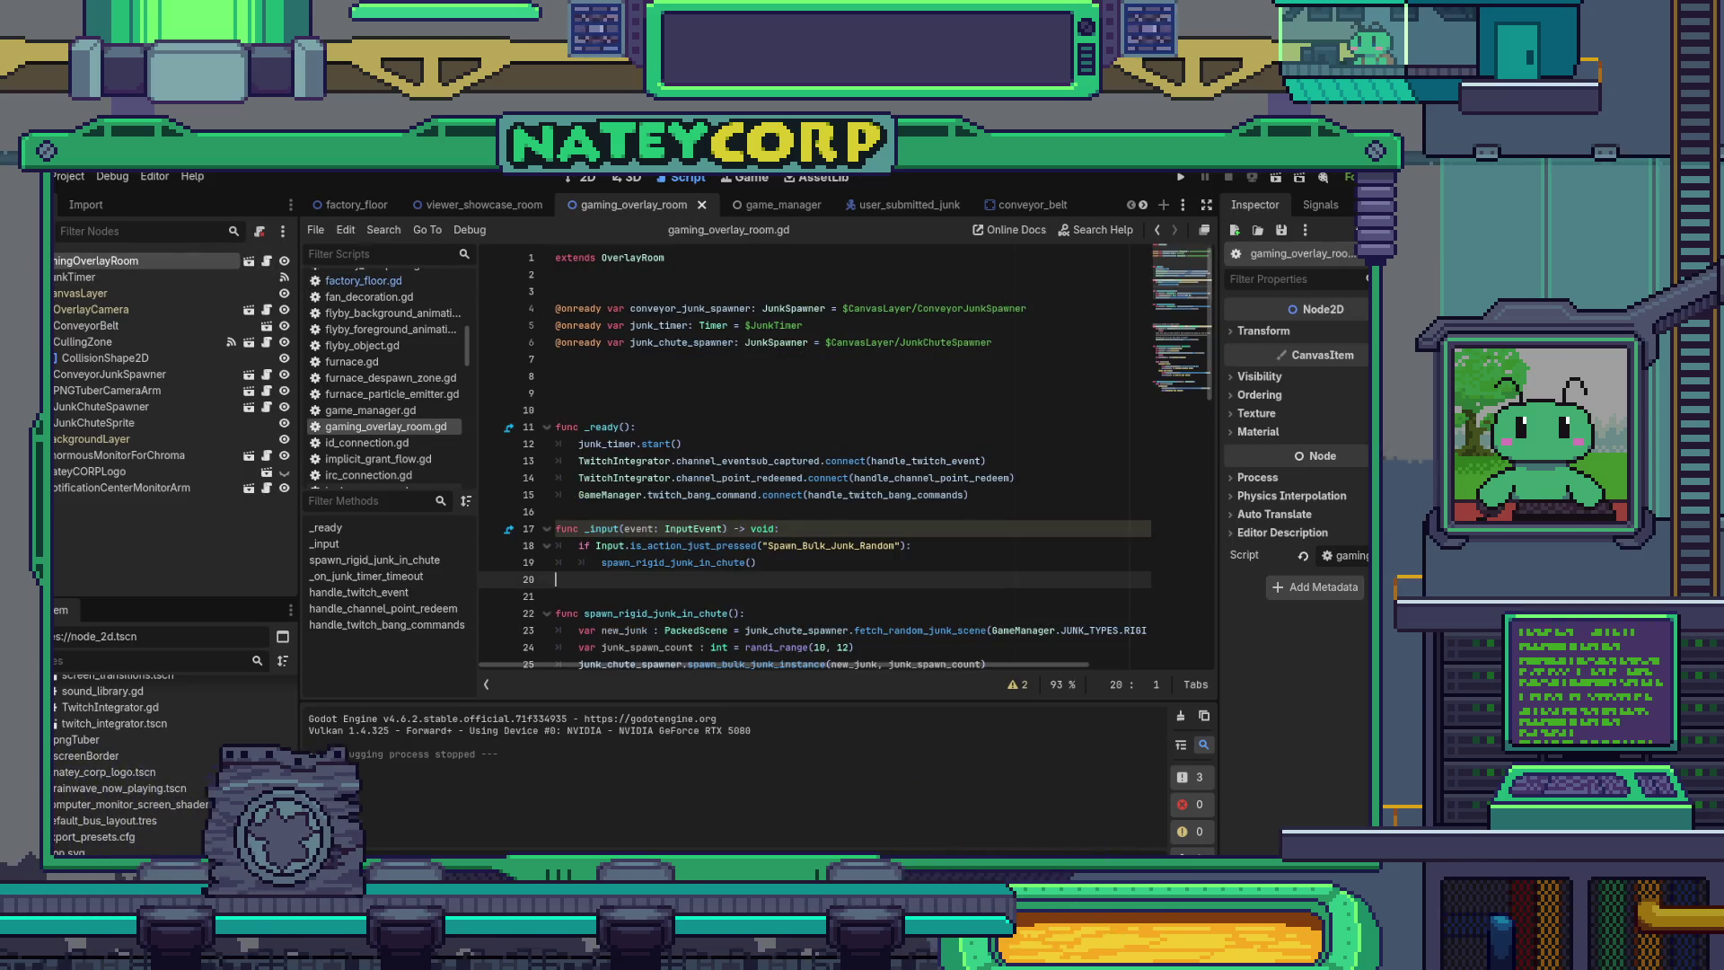
pyautogui.hotkey('alt', 'Tab')
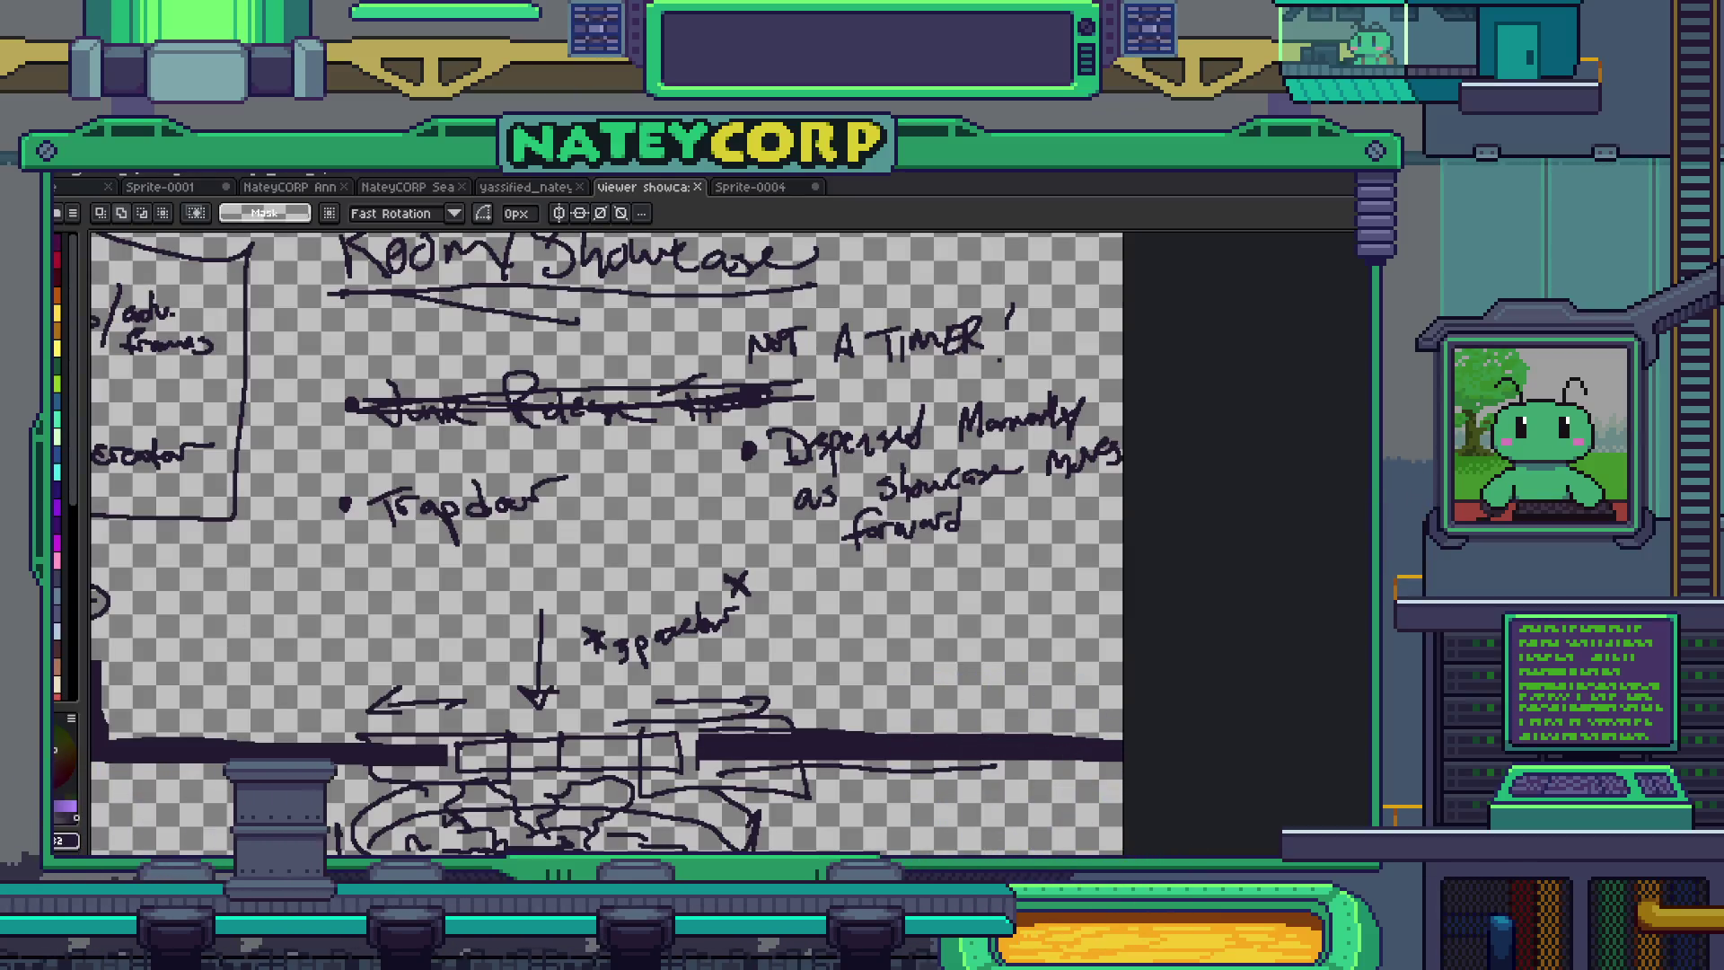
# - Pan to the boxed notes and NAME sketch, switch to the Pencil, and start the 3D code destruction note
pyautogui.moveTo(695, 469)
pyautogui.mouseDown()
pyautogui.moveTo(806, 405)
pyautogui.moveTo(804, 386)
pyautogui.moveTo(773, 415)
pyautogui.moveTo(759, 507)
pyautogui.mouseUp()
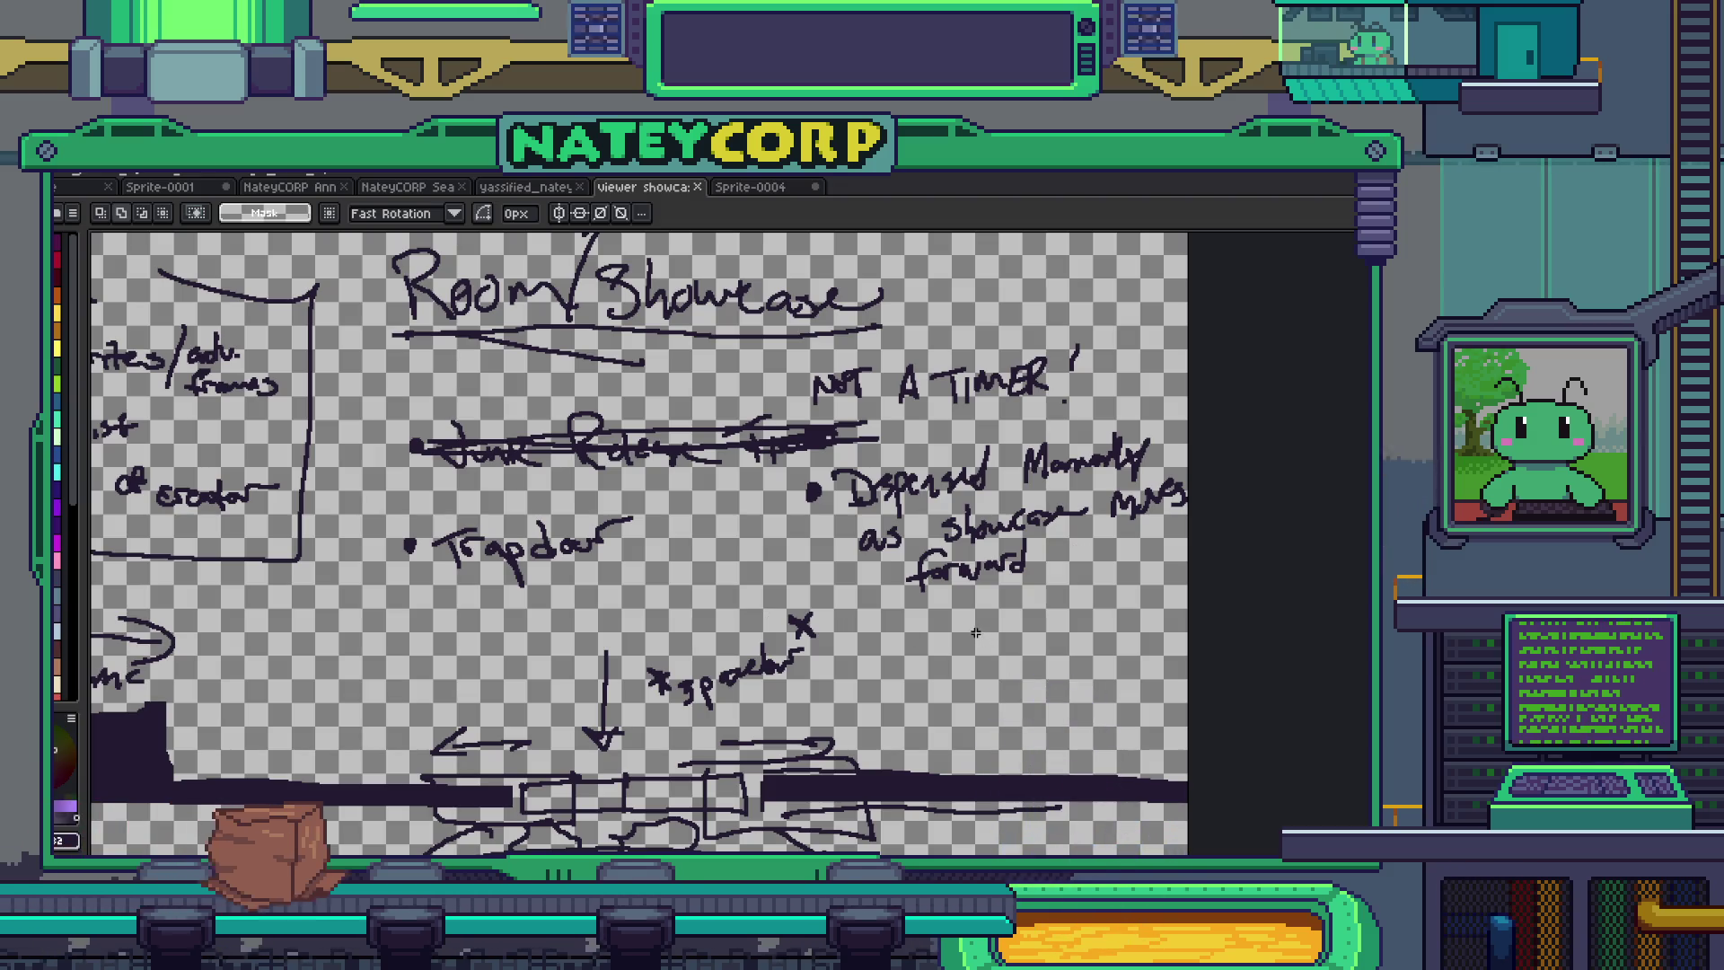
pyautogui.moveTo(978, 633)
pyautogui.mouseDown()
pyautogui.moveTo(1012, 479)
pyautogui.moveTo(909, 496)
pyautogui.mouseUp()
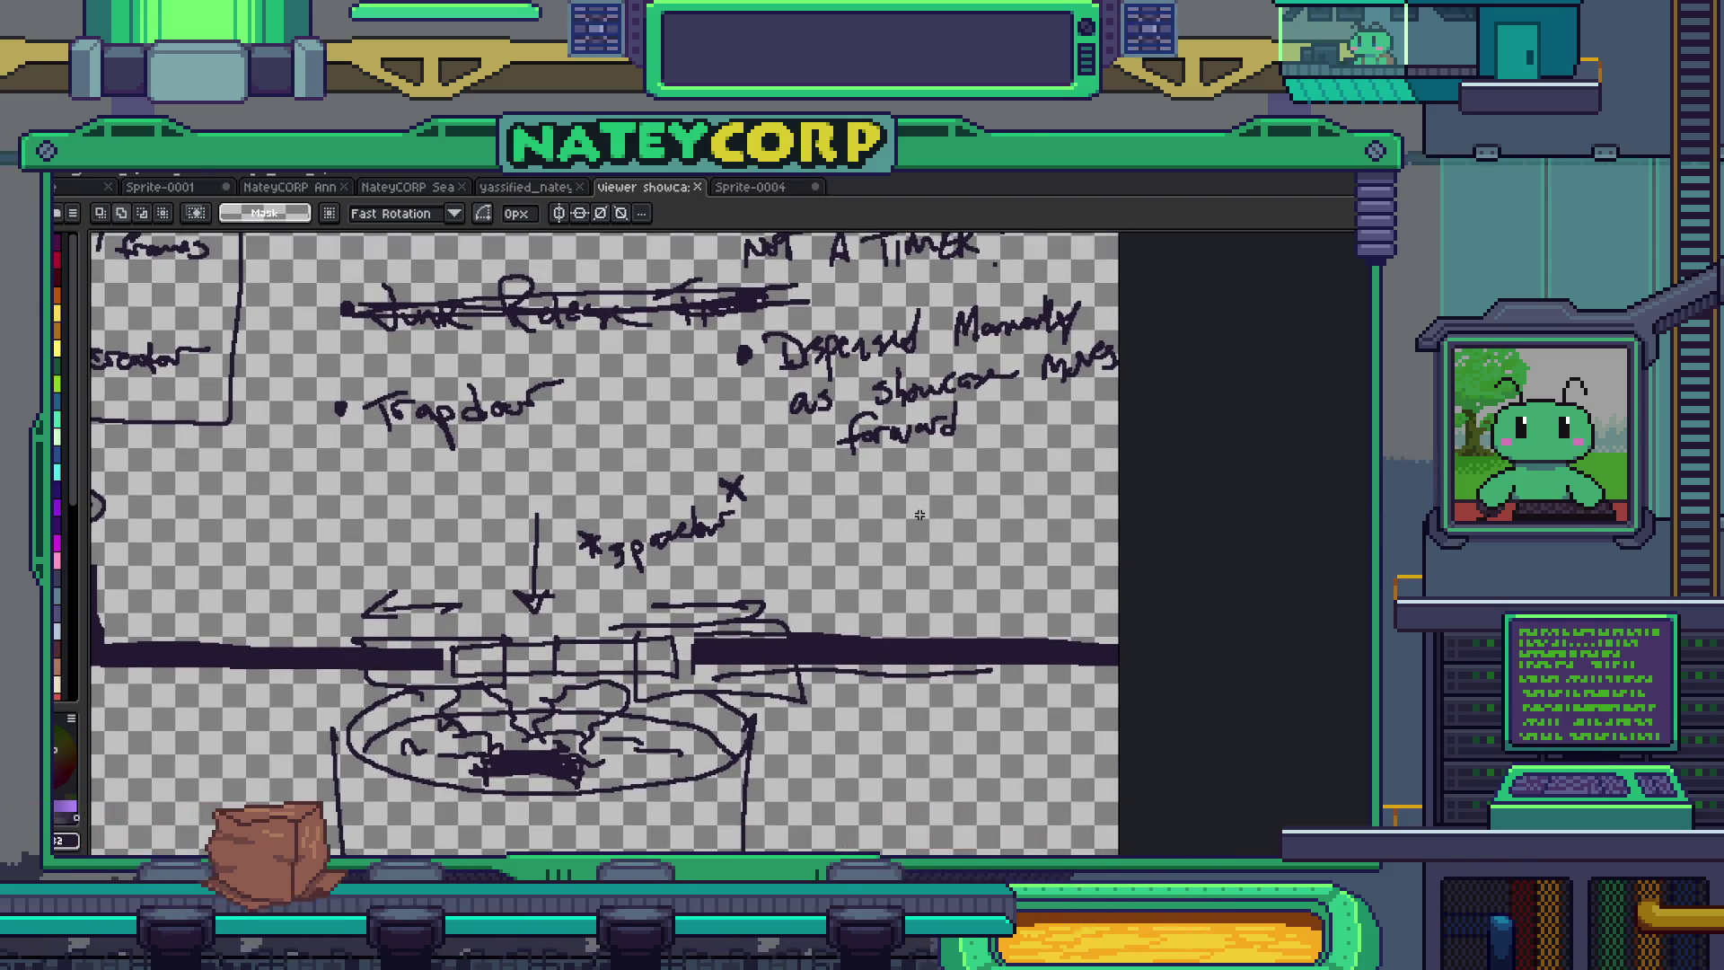
pyautogui.press('b')
pyautogui.moveTo(537, 508); pyautogui.dragTo(626, 535)
pyautogui.moveTo(359, 511); pyautogui.dragTo(795, 529)
pyautogui.moveTo(571, 527); pyautogui.dragTo(800, 558)
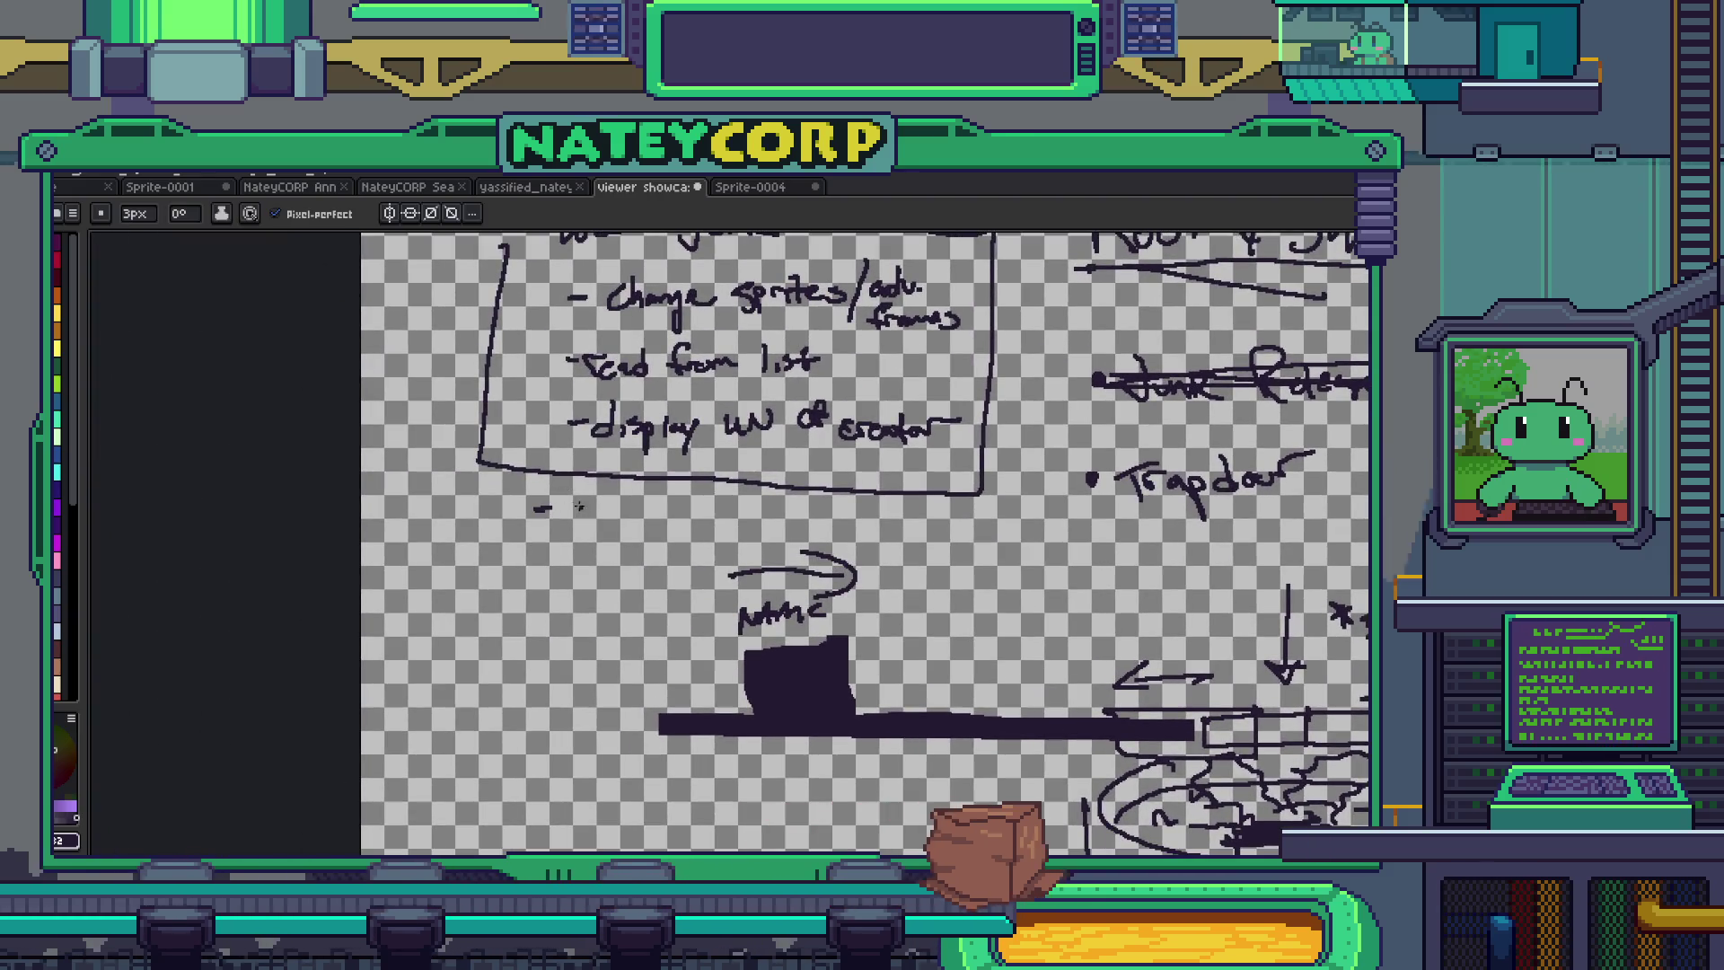
pyautogui.moveTo(582, 503); pyautogui.dragTo(884, 512)
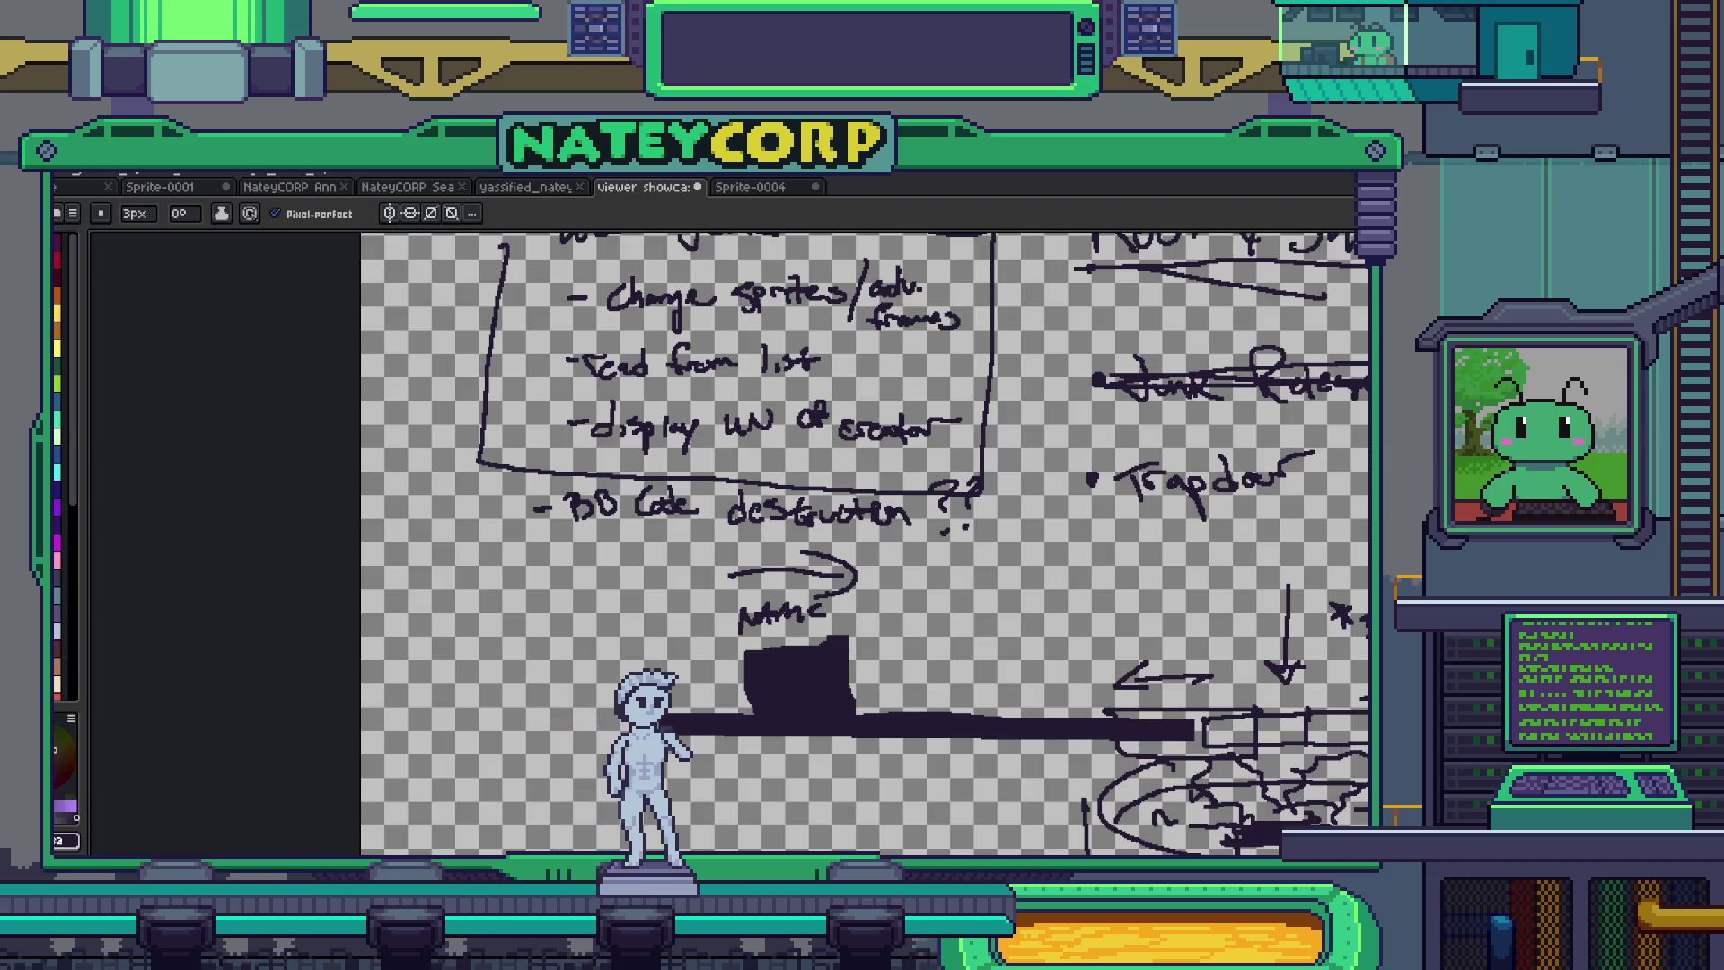
# - Pan over the Trapdoor note, chute drawing and Room/Showcase heading to review the sketch
pyautogui.moveTo(1354, 549); pyautogui.dragTo(960, 450)
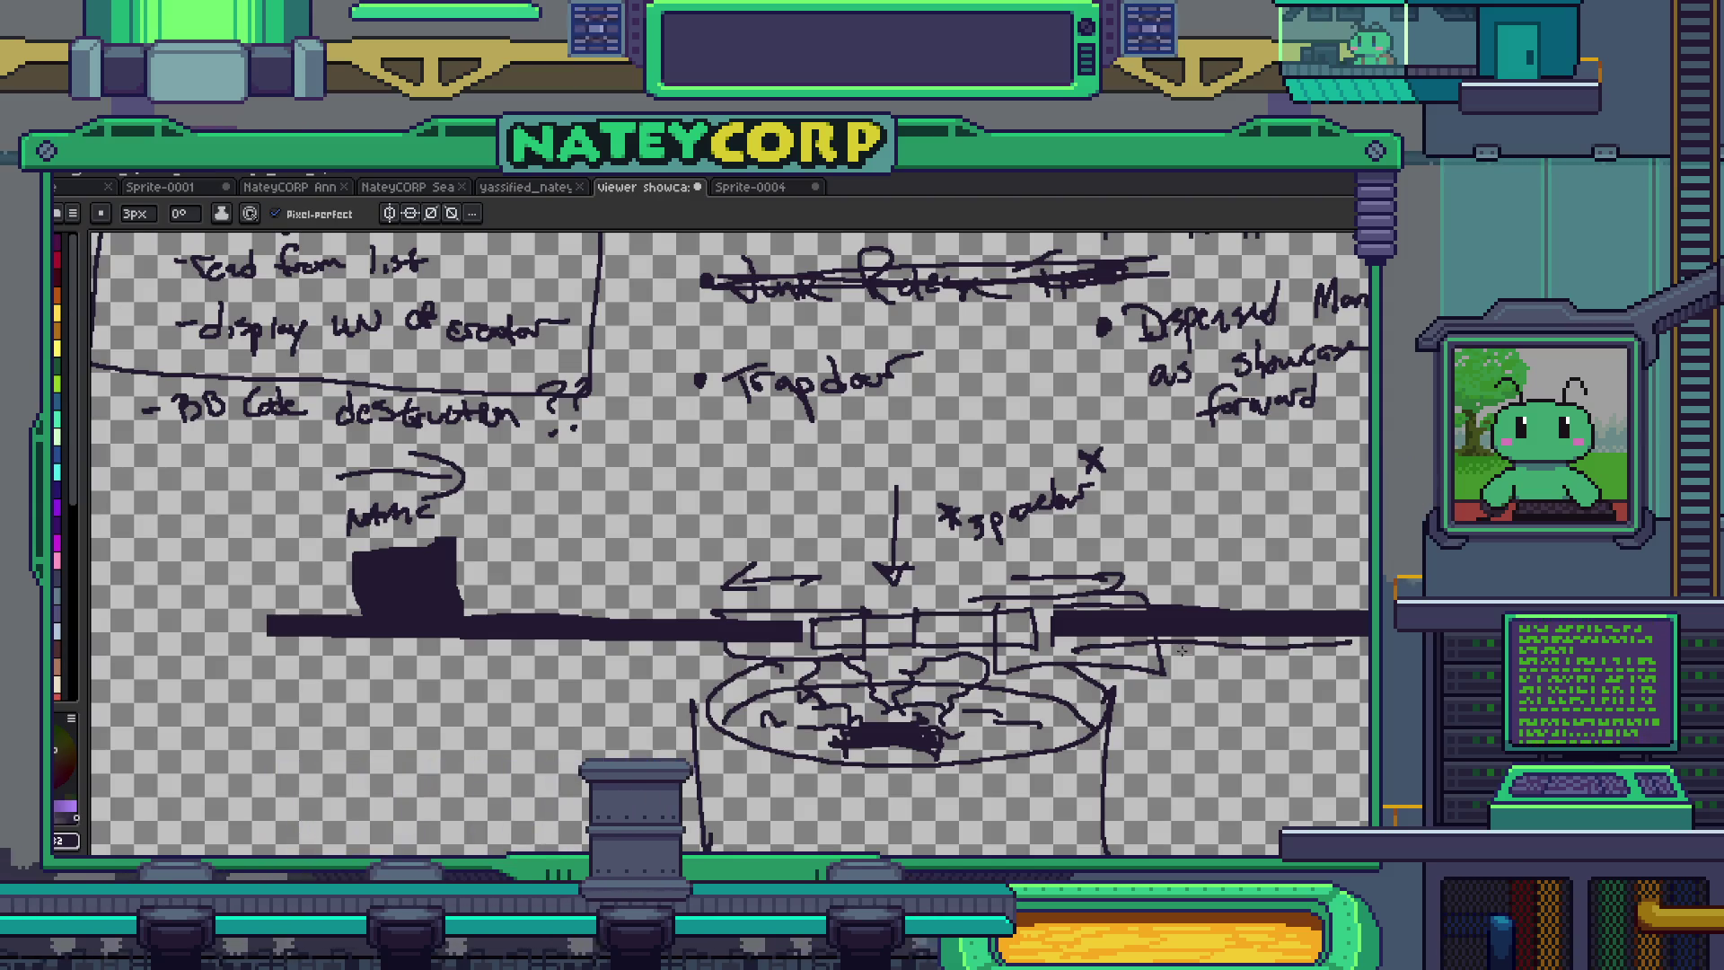
pyautogui.moveTo(1091, 622)
pyautogui.mouseDown()
pyautogui.moveTo(956, 583)
pyautogui.moveTo(942, 558)
pyautogui.moveTo(984, 827)
pyautogui.moveTo(978, 736)
pyautogui.mouseUp()
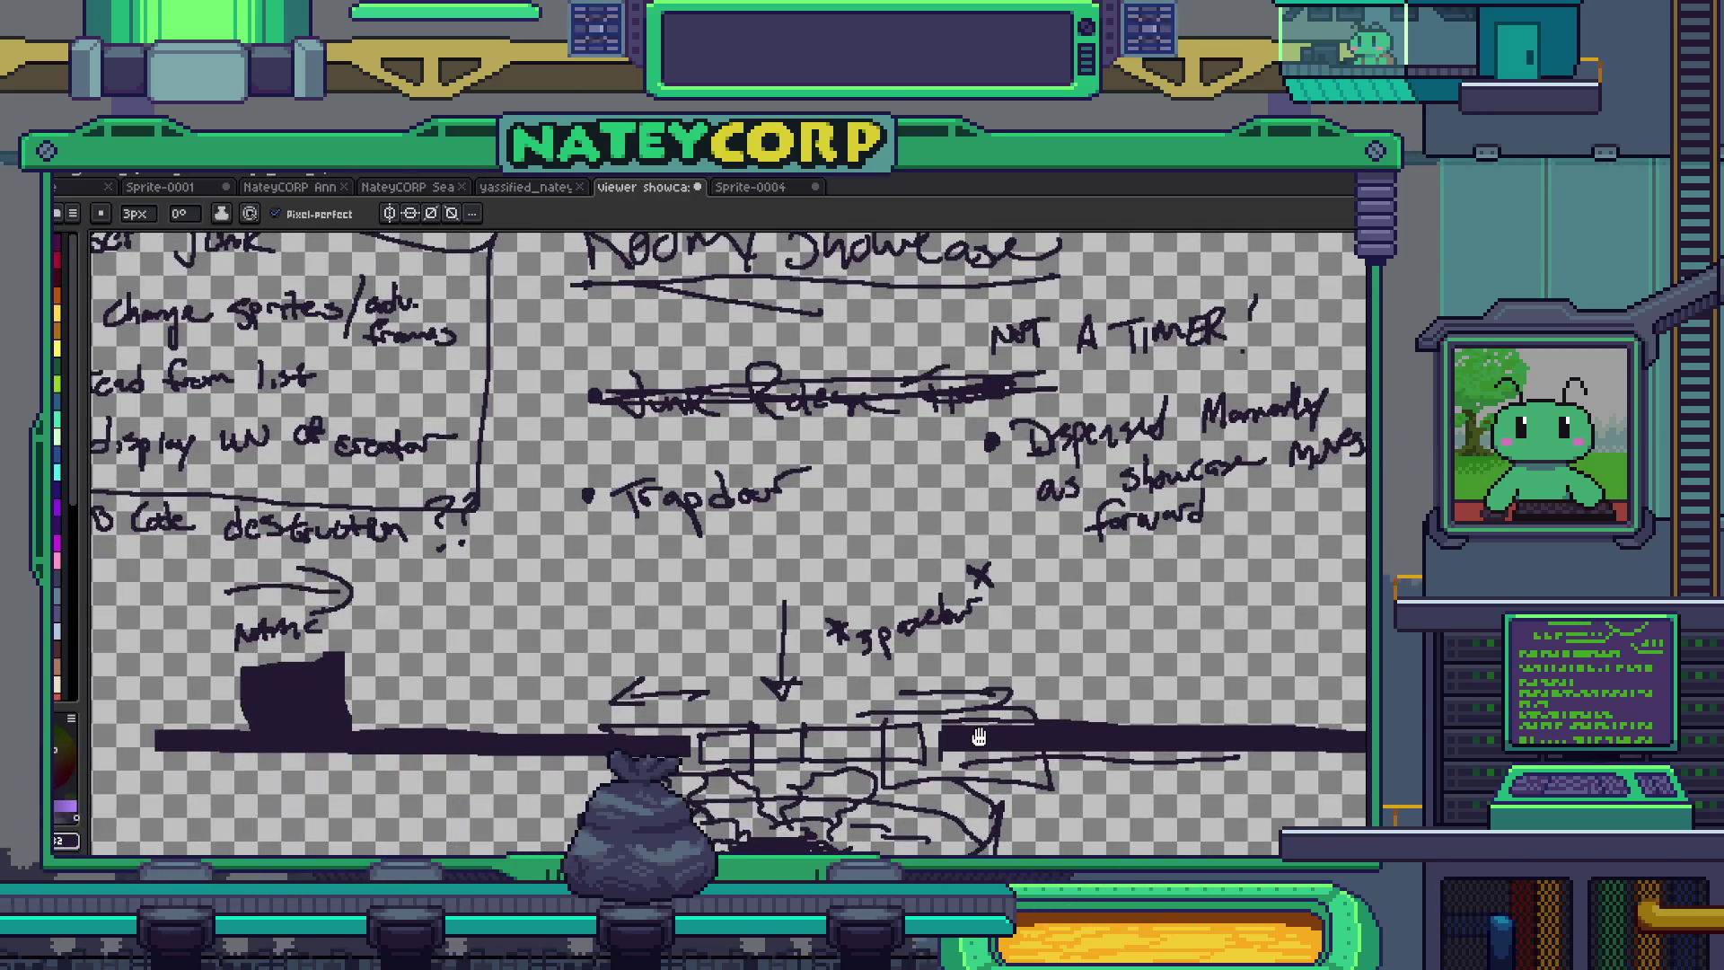
pyautogui.moveTo(978, 737); pyautogui.dragTo(950, 747)
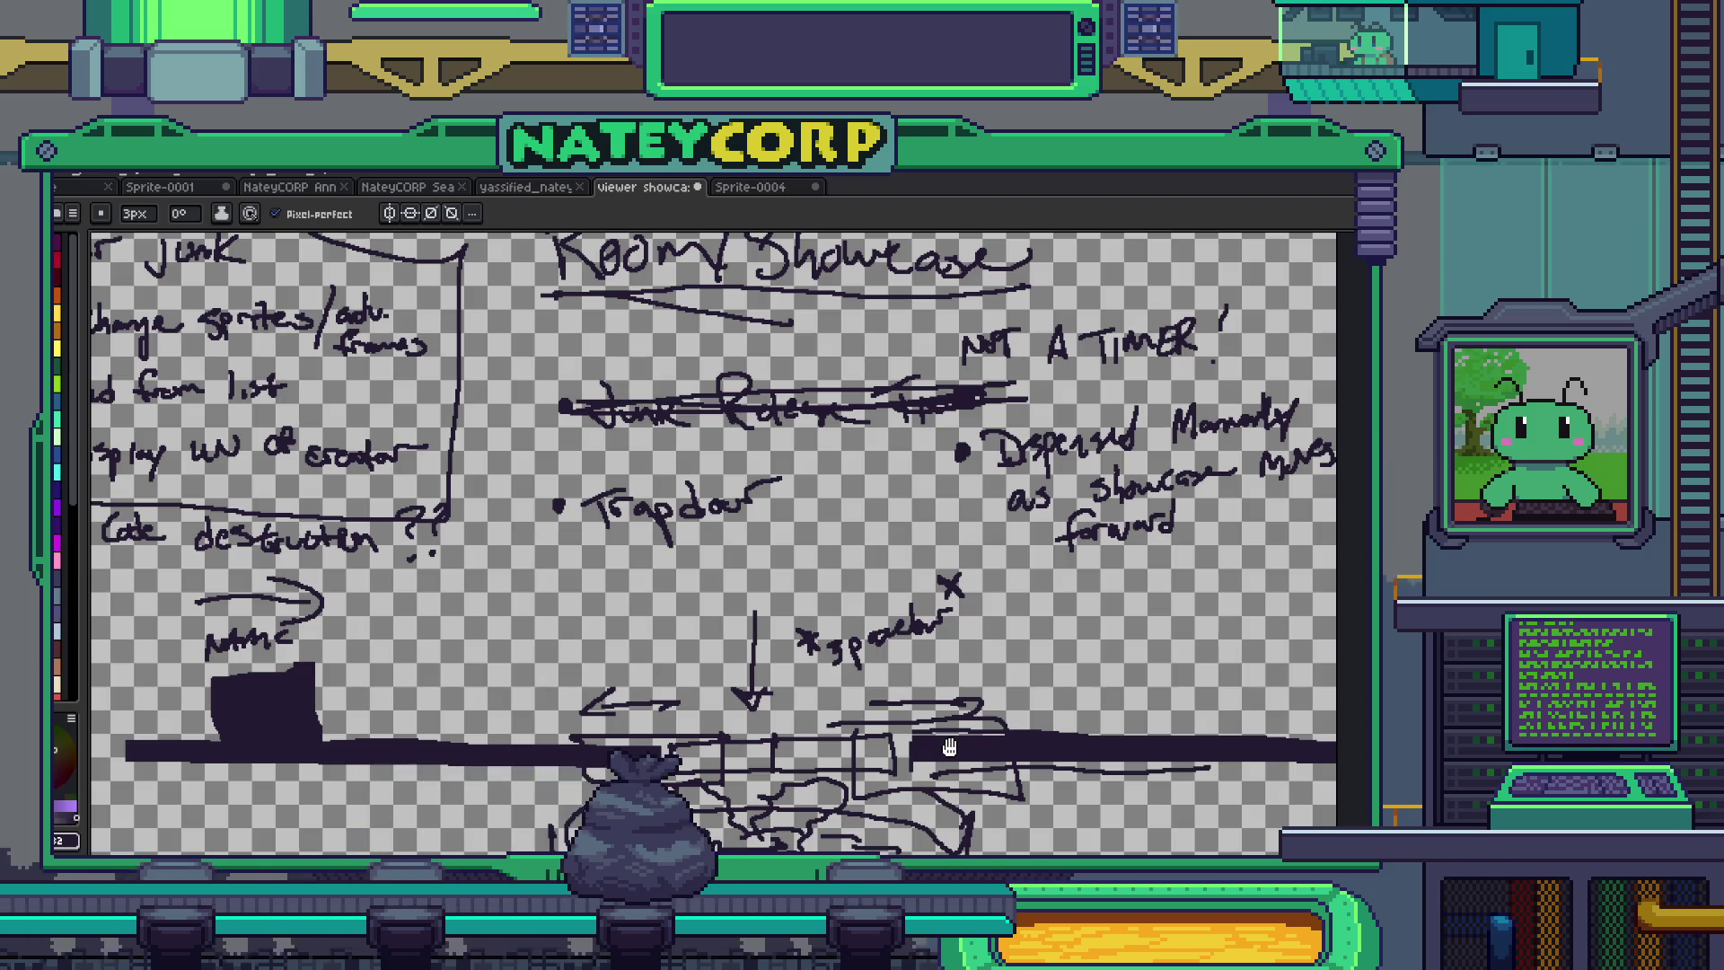
pyautogui.moveTo(950, 747)
pyautogui.mouseDown()
pyautogui.moveTo(1001, 764)
pyautogui.moveTo(973, 839)
pyautogui.mouseUp()
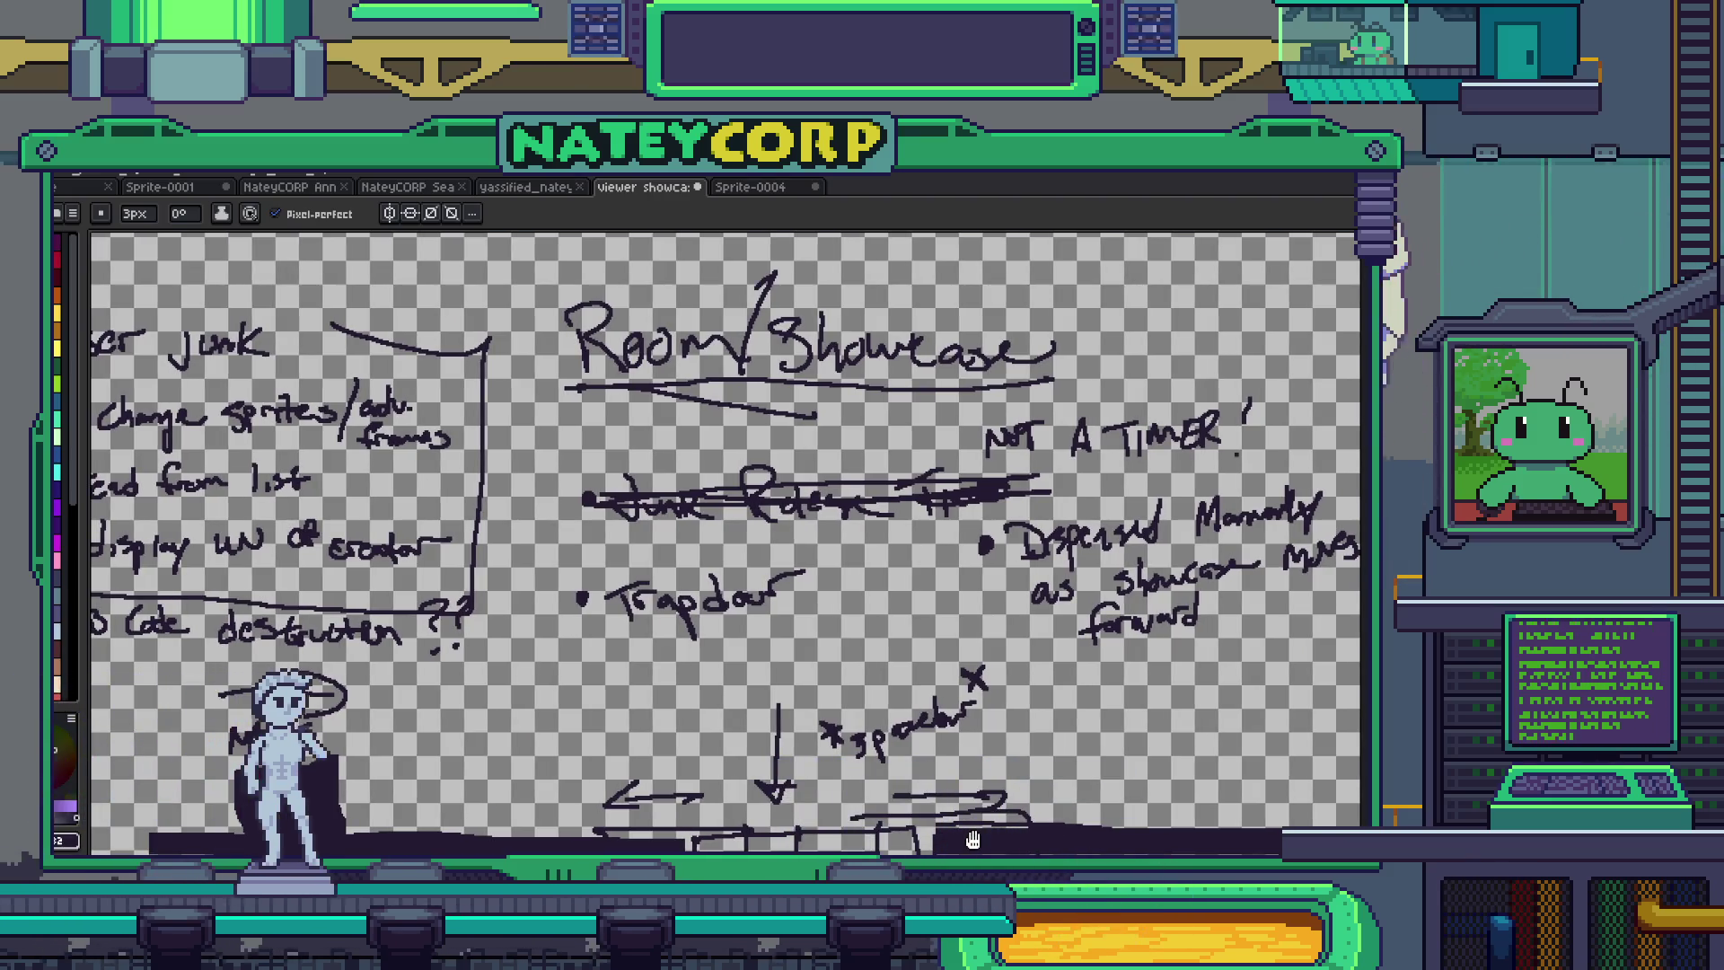
pyautogui.moveTo(973, 839)
pyautogui.mouseDown()
pyautogui.moveTo(900, 827)
pyautogui.moveTo(883, 796)
pyautogui.mouseUp()
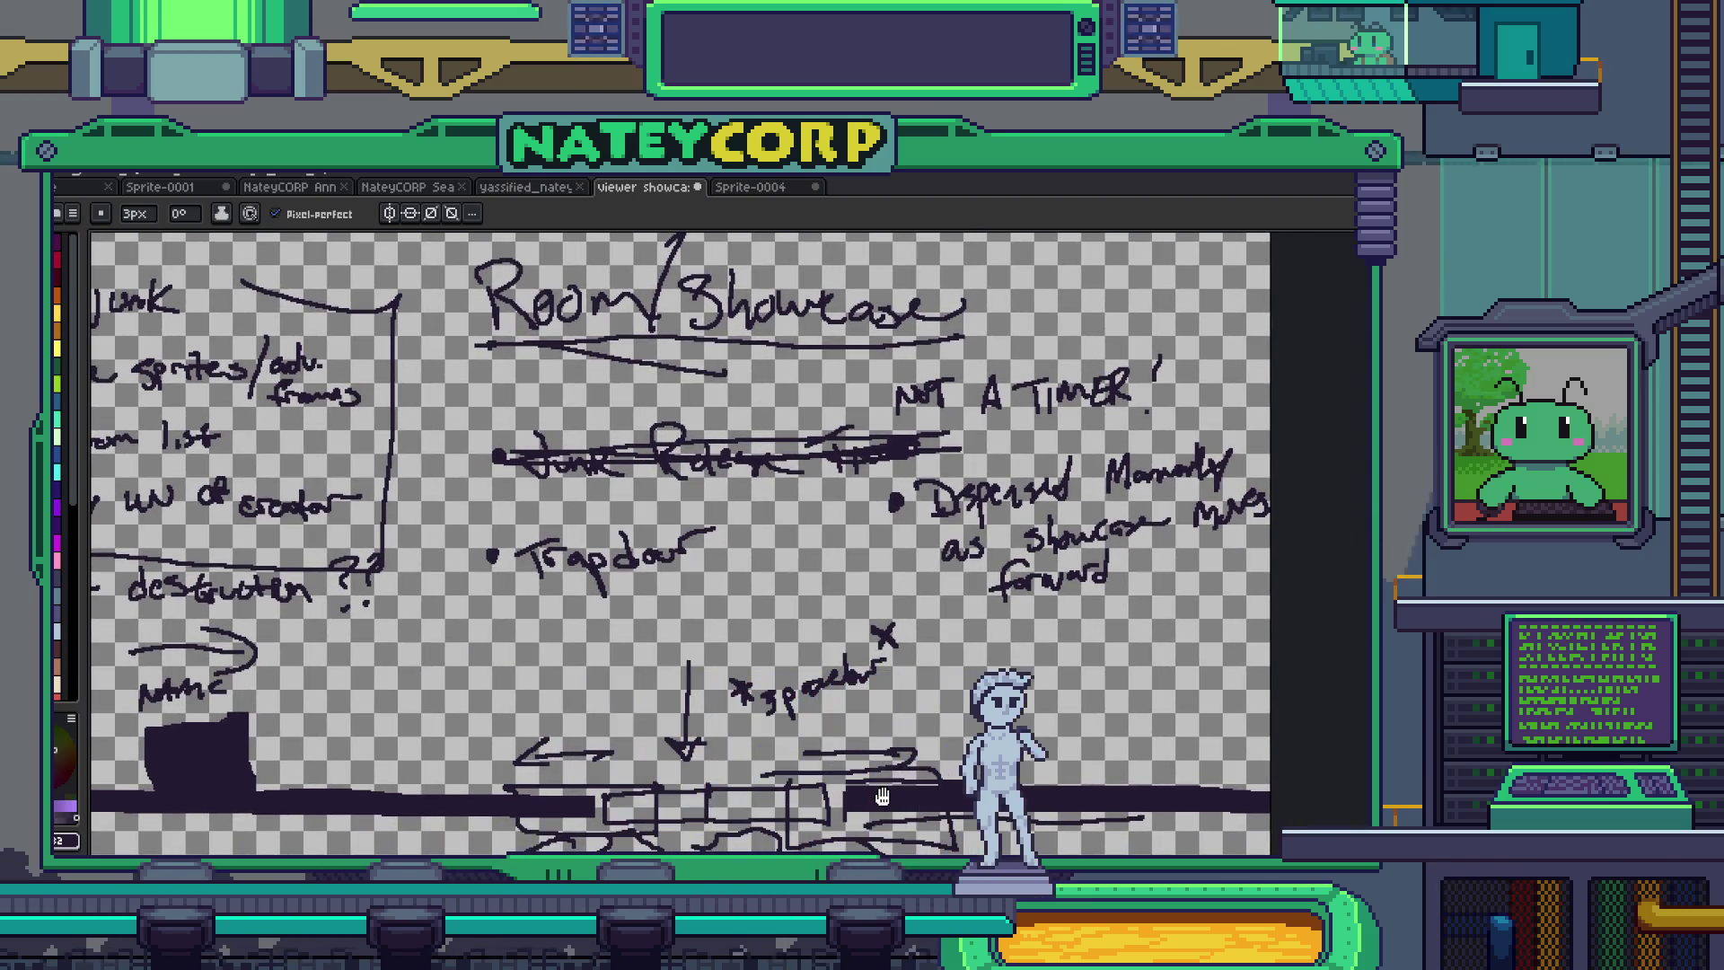
pyautogui.moveTo(882, 796); pyautogui.dragTo(954, 652)
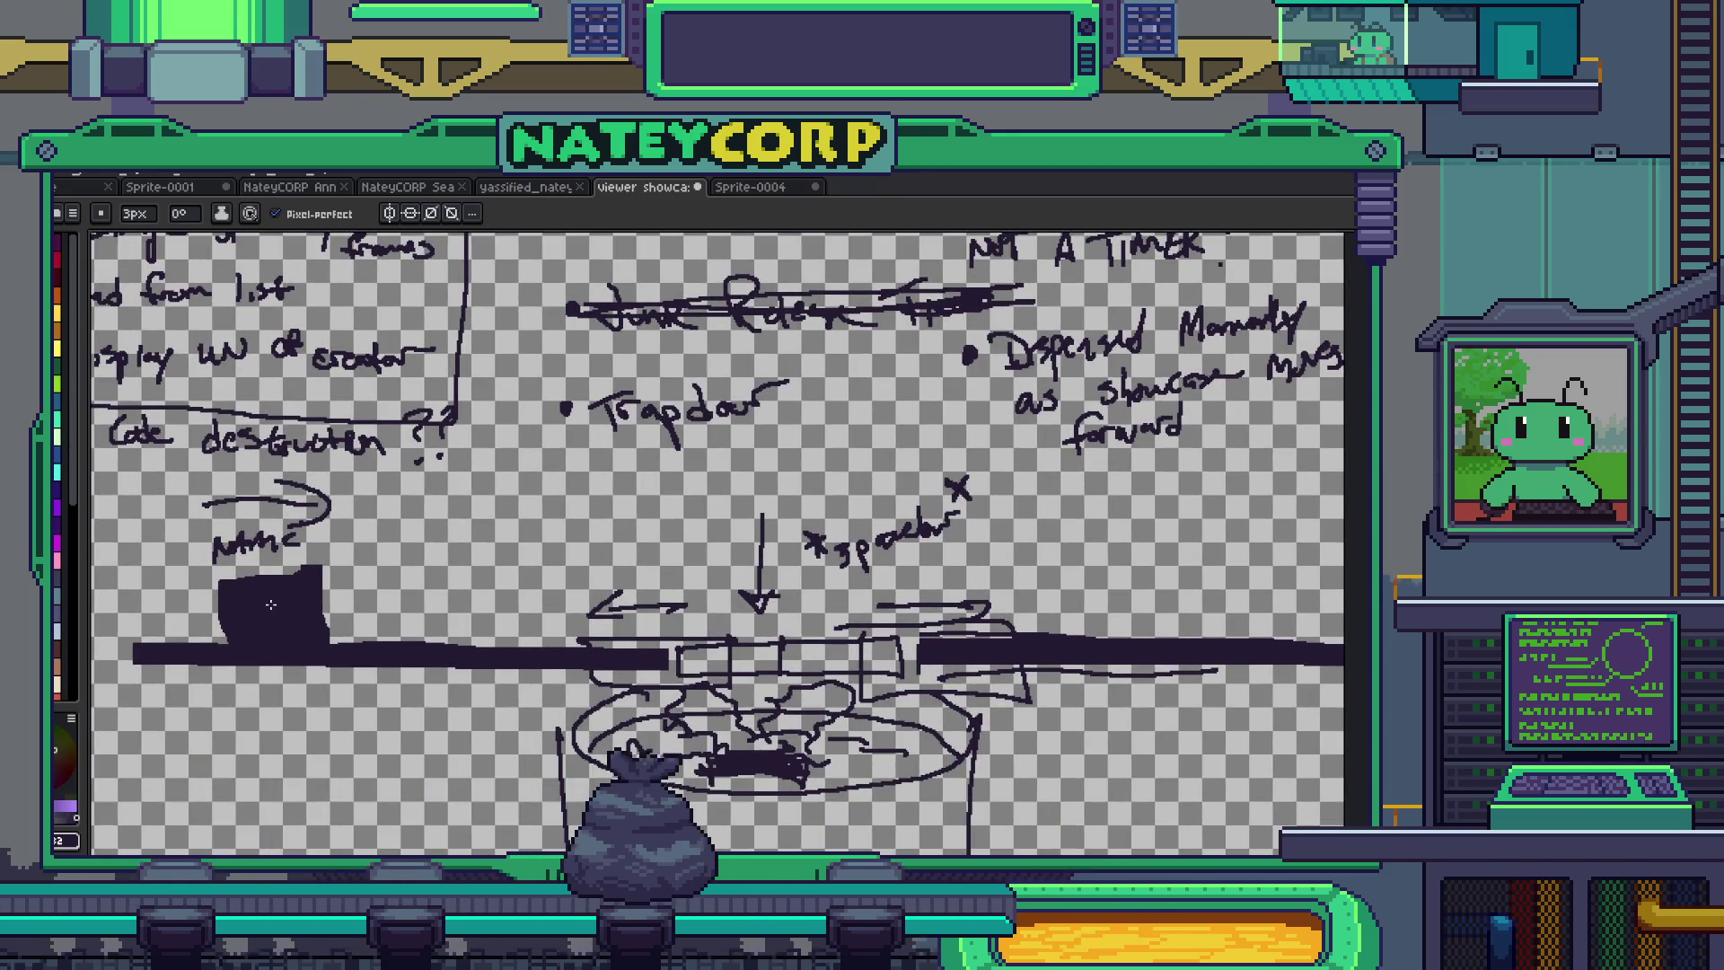
pyautogui.moveTo(500, 542); pyautogui.dragTo(513, 524)
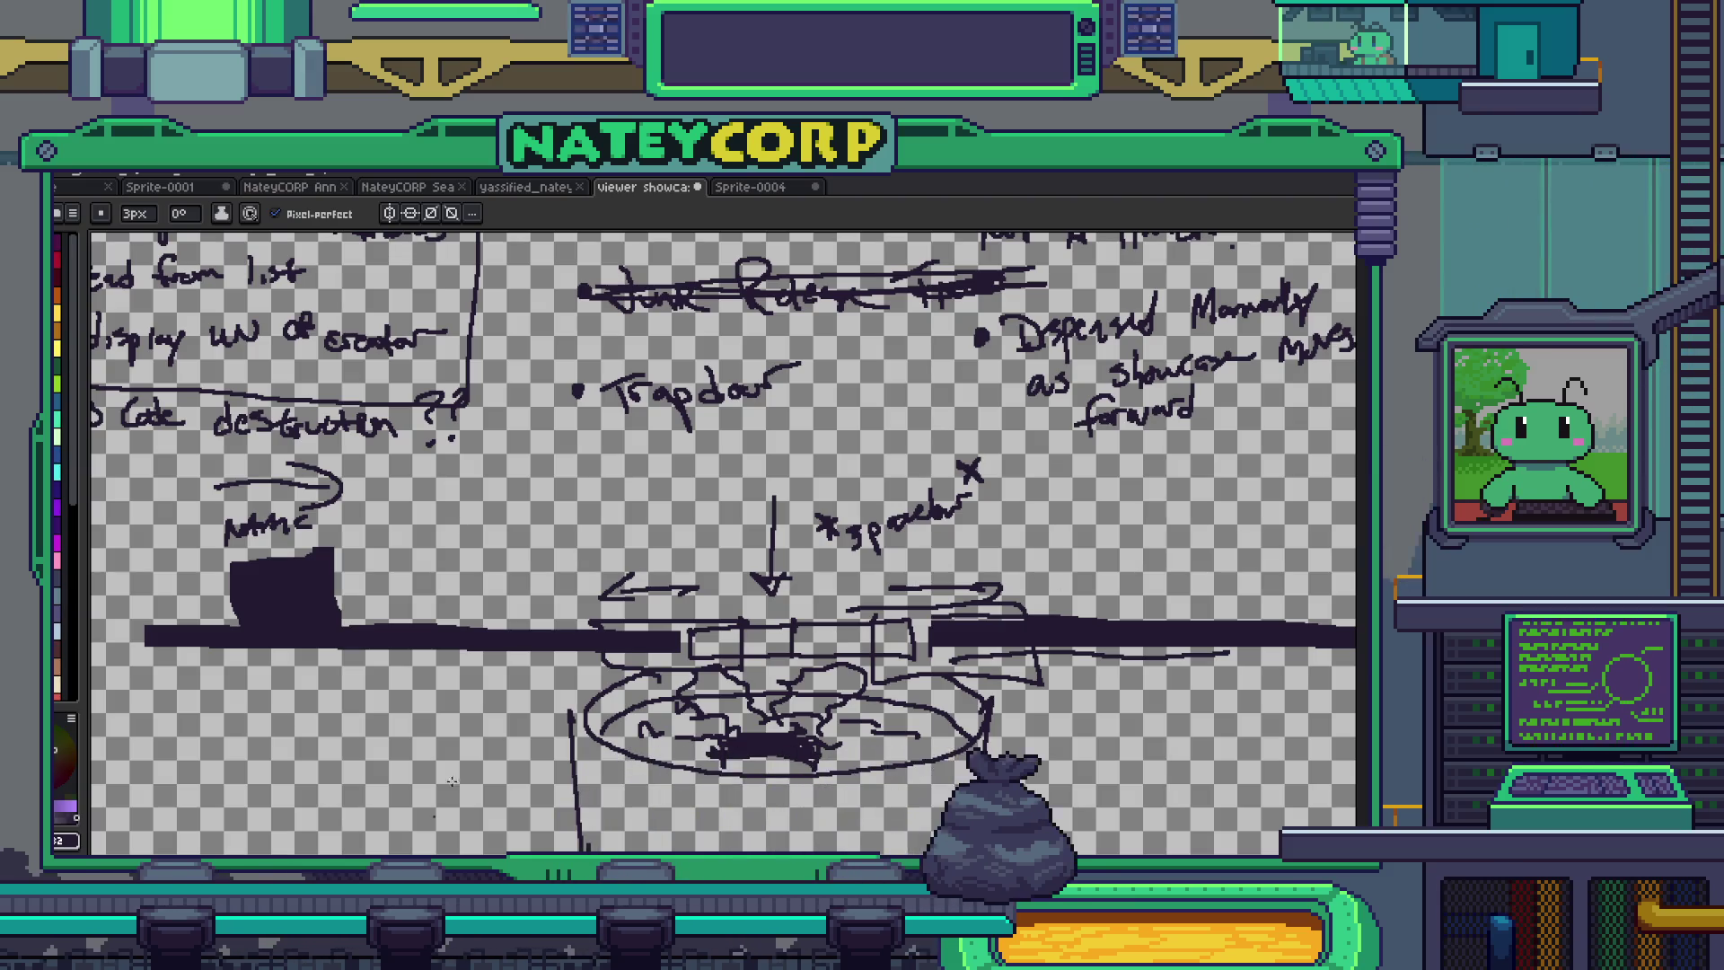
# - Draw a rolled paper scroll with spiral-curled ends in an empty canvas area
pyautogui.scroll(-3, 452, 781)
pyautogui.scroll(5, 436, 685)
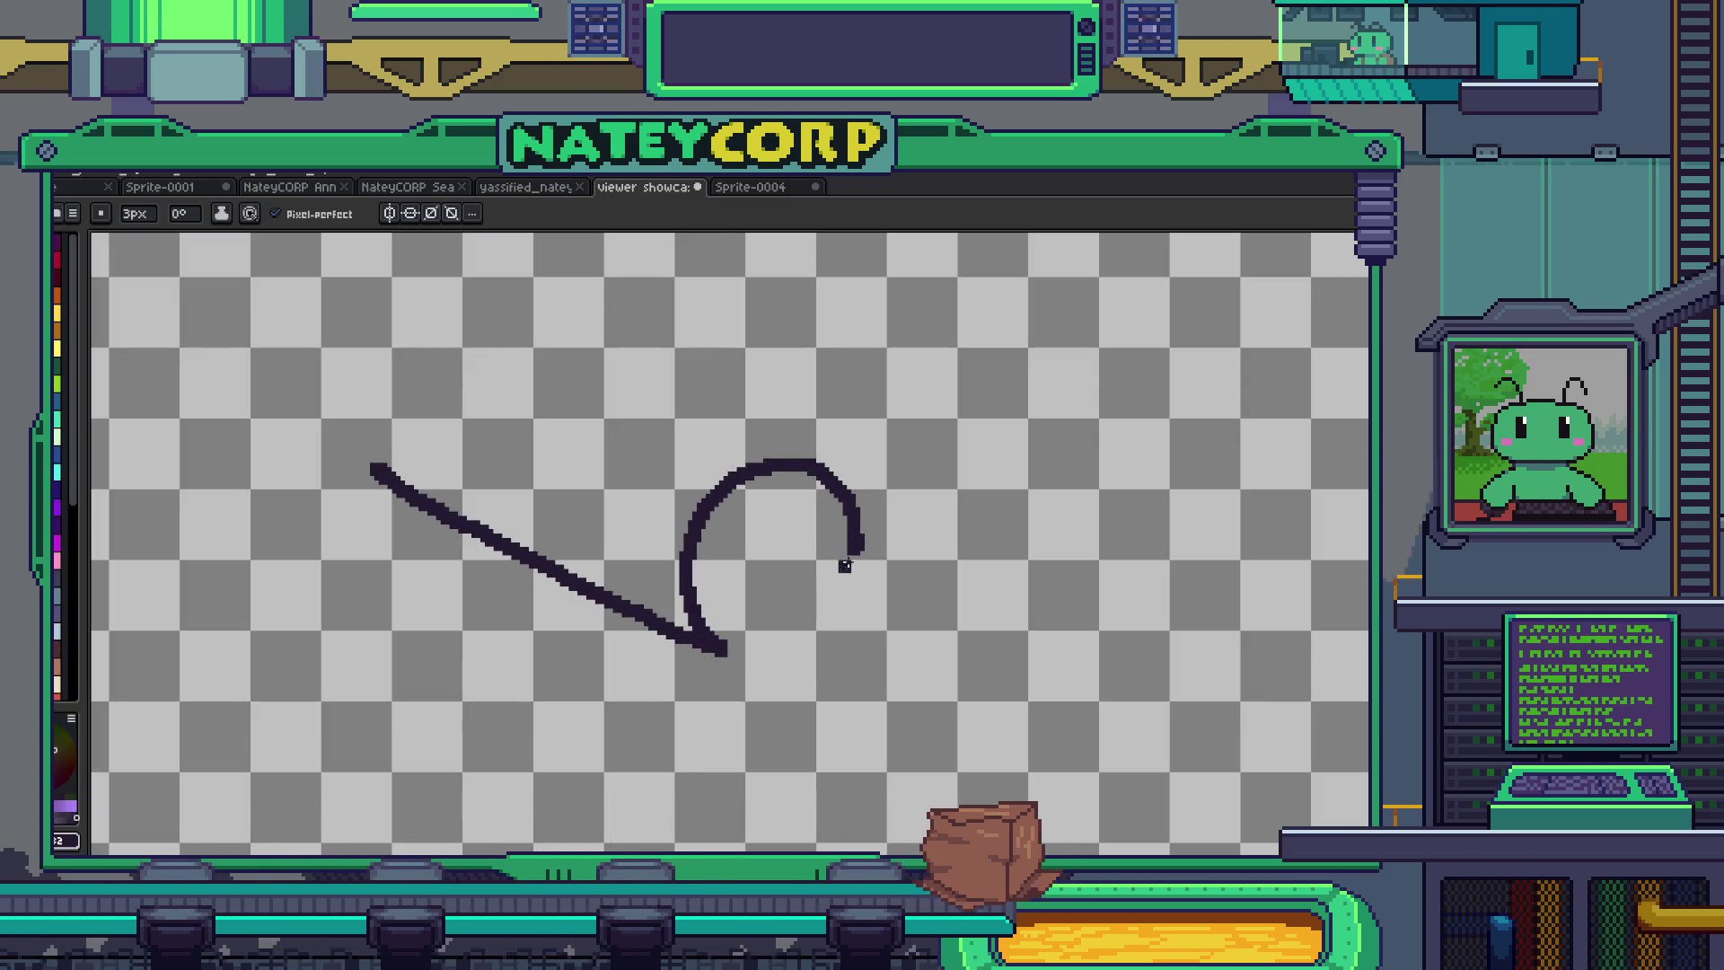
pyautogui.moveTo(753, 602); pyautogui.dragTo(756, 519)
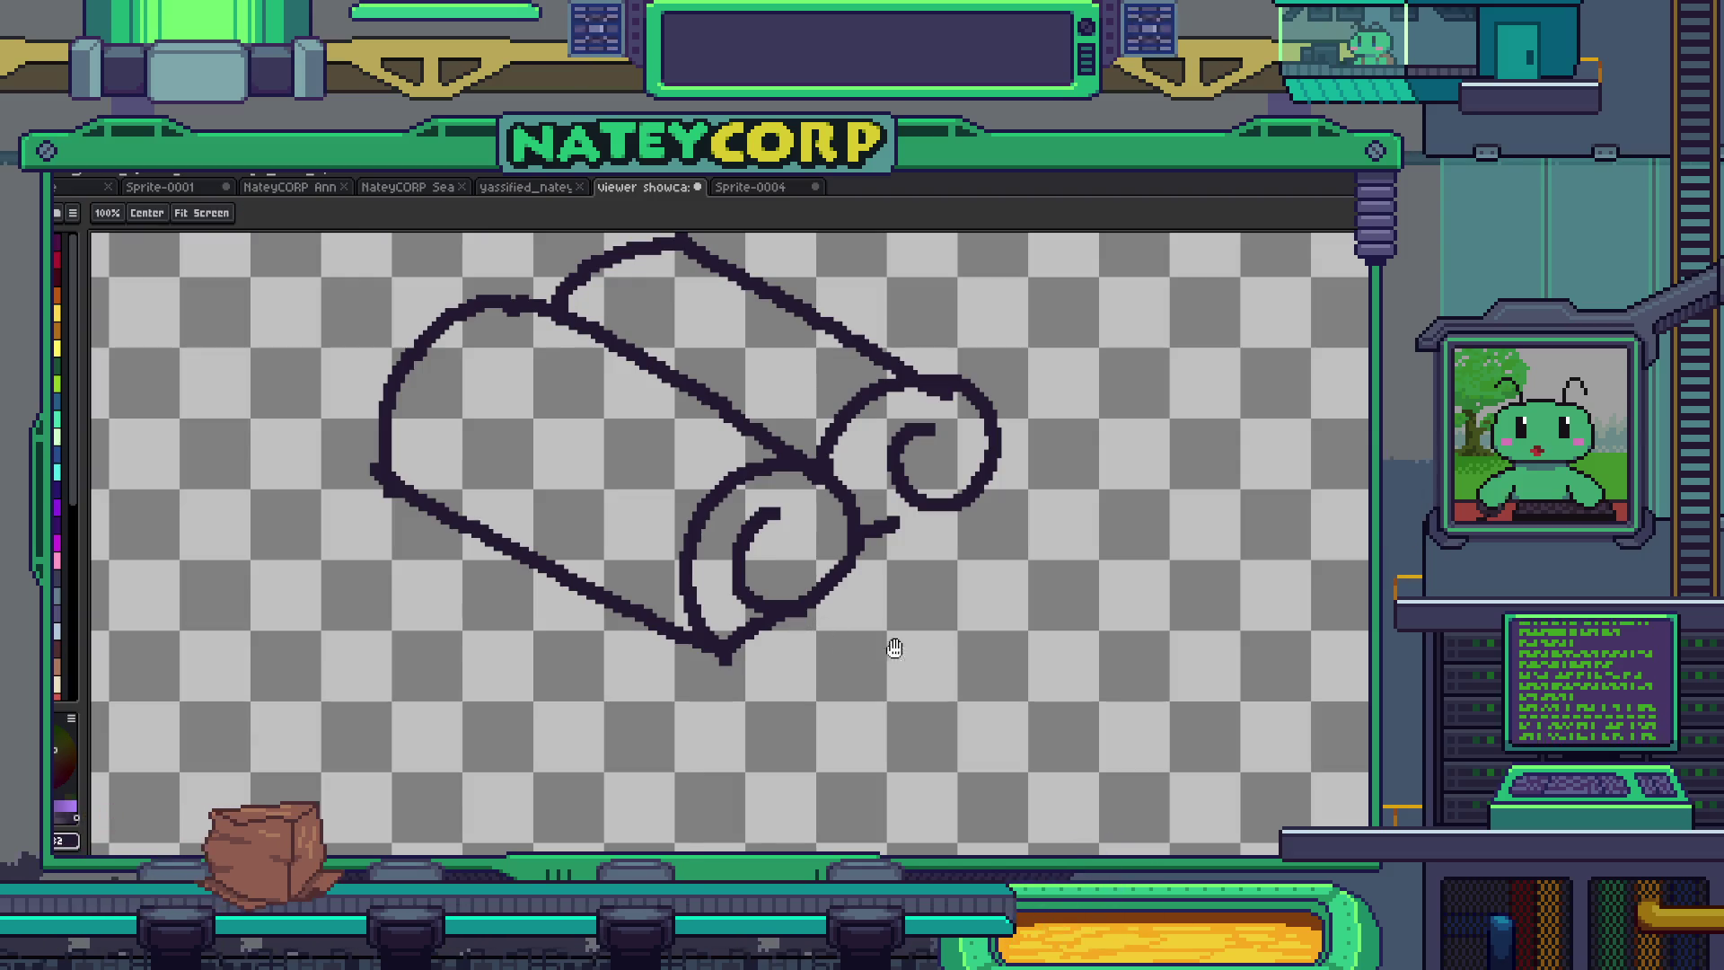
pyautogui.moveTo(895, 648); pyautogui.dragTo(774, 539)
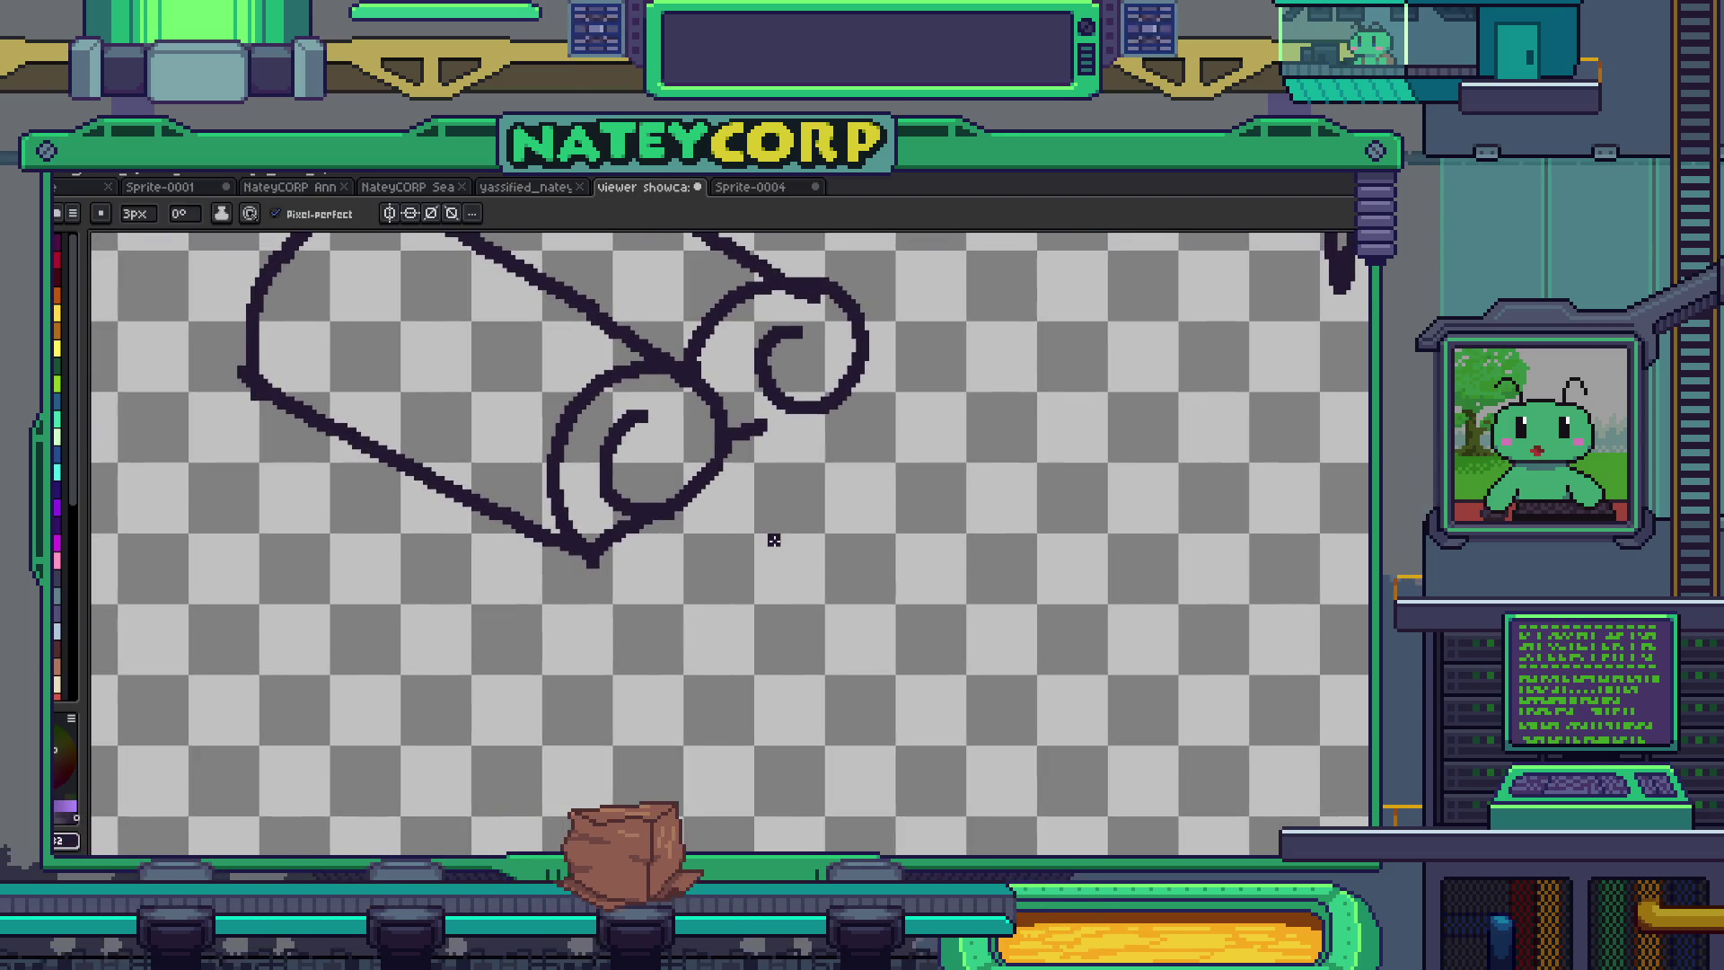
# - Outline the duck's head with a brow line, cap peak and two eyes
pyautogui.moveTo(799, 537)
pyautogui.mouseDown()
pyautogui.moveTo(1133, 643)
pyautogui.moveTo(920, 687)
pyautogui.moveTo(1089, 761)
pyautogui.mouseUp()
pyautogui.moveTo(938, 531)
pyautogui.mouseDown()
pyautogui.moveTo(943, 479)
pyautogui.moveTo(1237, 618)
pyautogui.mouseUp()
pyautogui.moveTo(920, 435); pyautogui.dragTo(1183, 518)
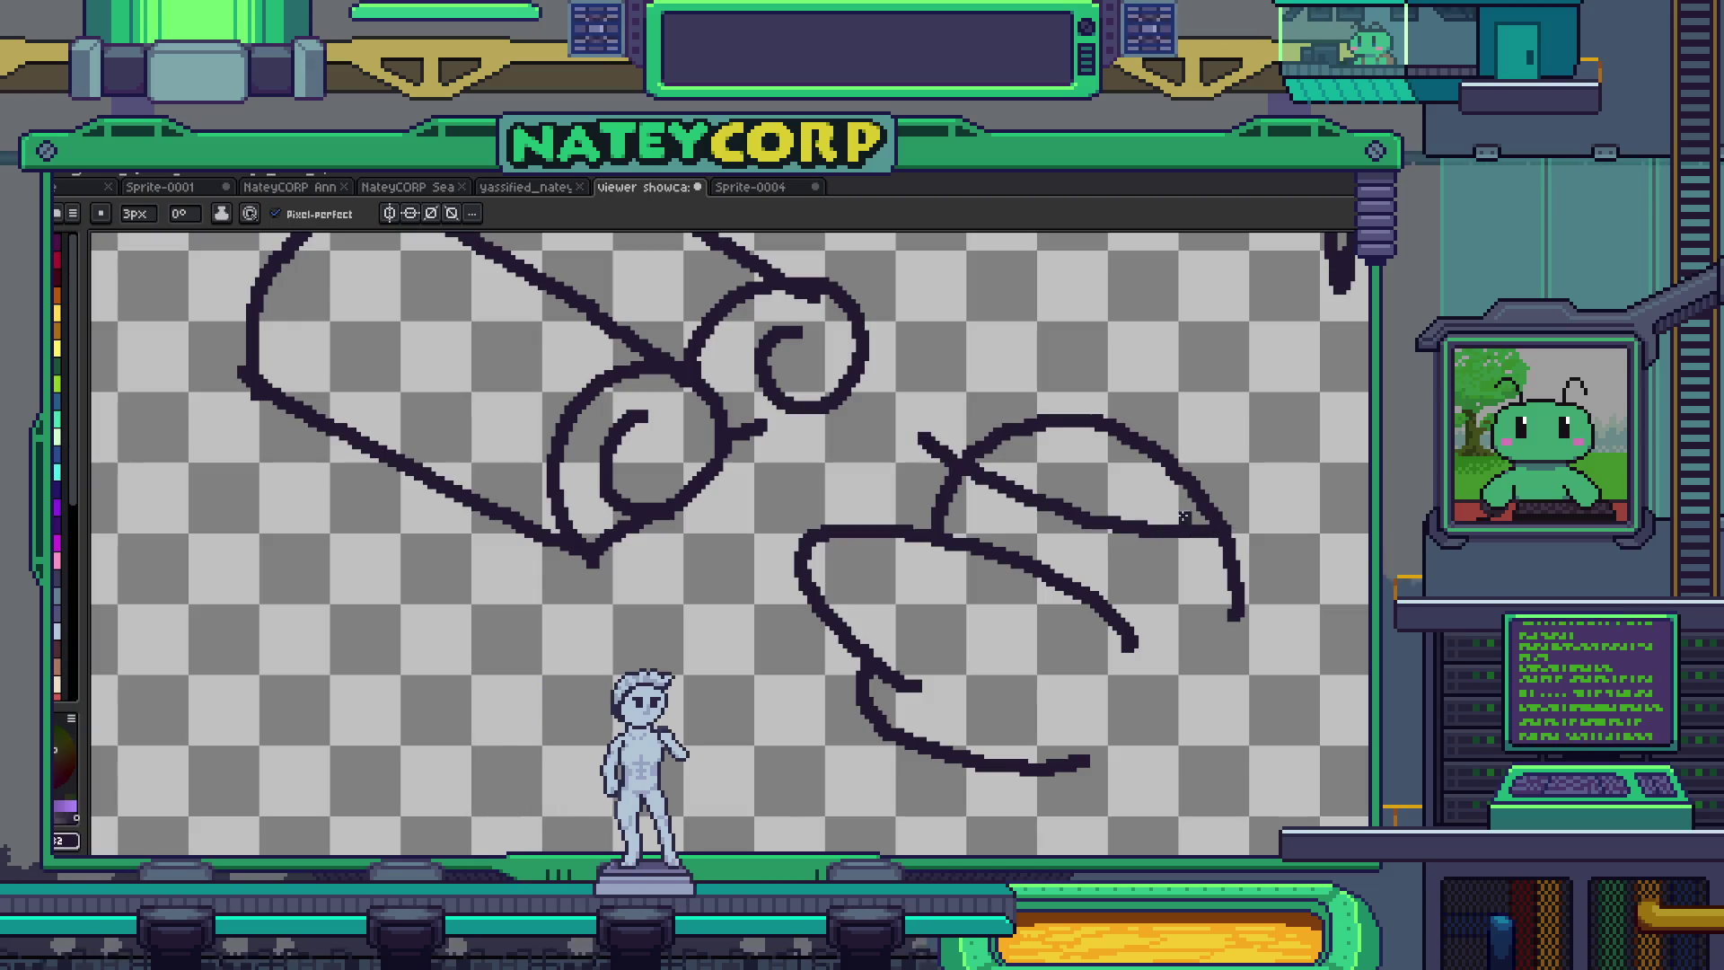
pyautogui.moveTo(976, 447)
pyautogui.mouseDown()
pyautogui.moveTo(1222, 521)
pyautogui.moveTo(1118, 545)
pyautogui.mouseUp()
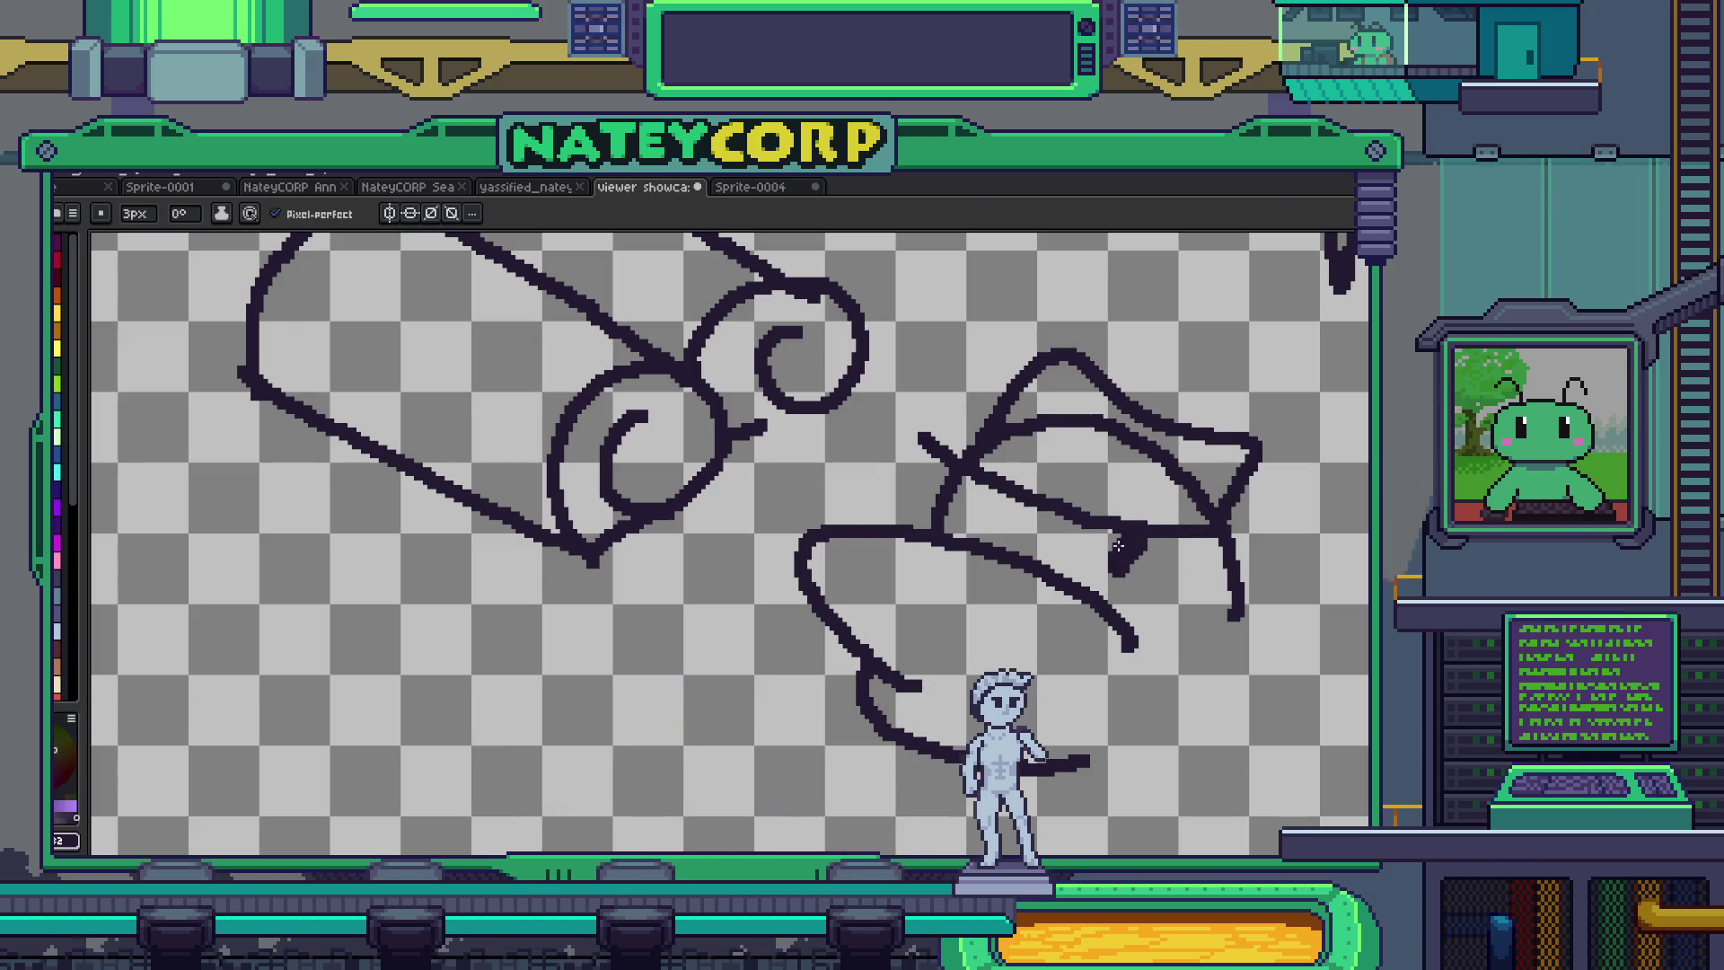
pyautogui.moveTo(999, 501); pyautogui.dragTo(983, 523)
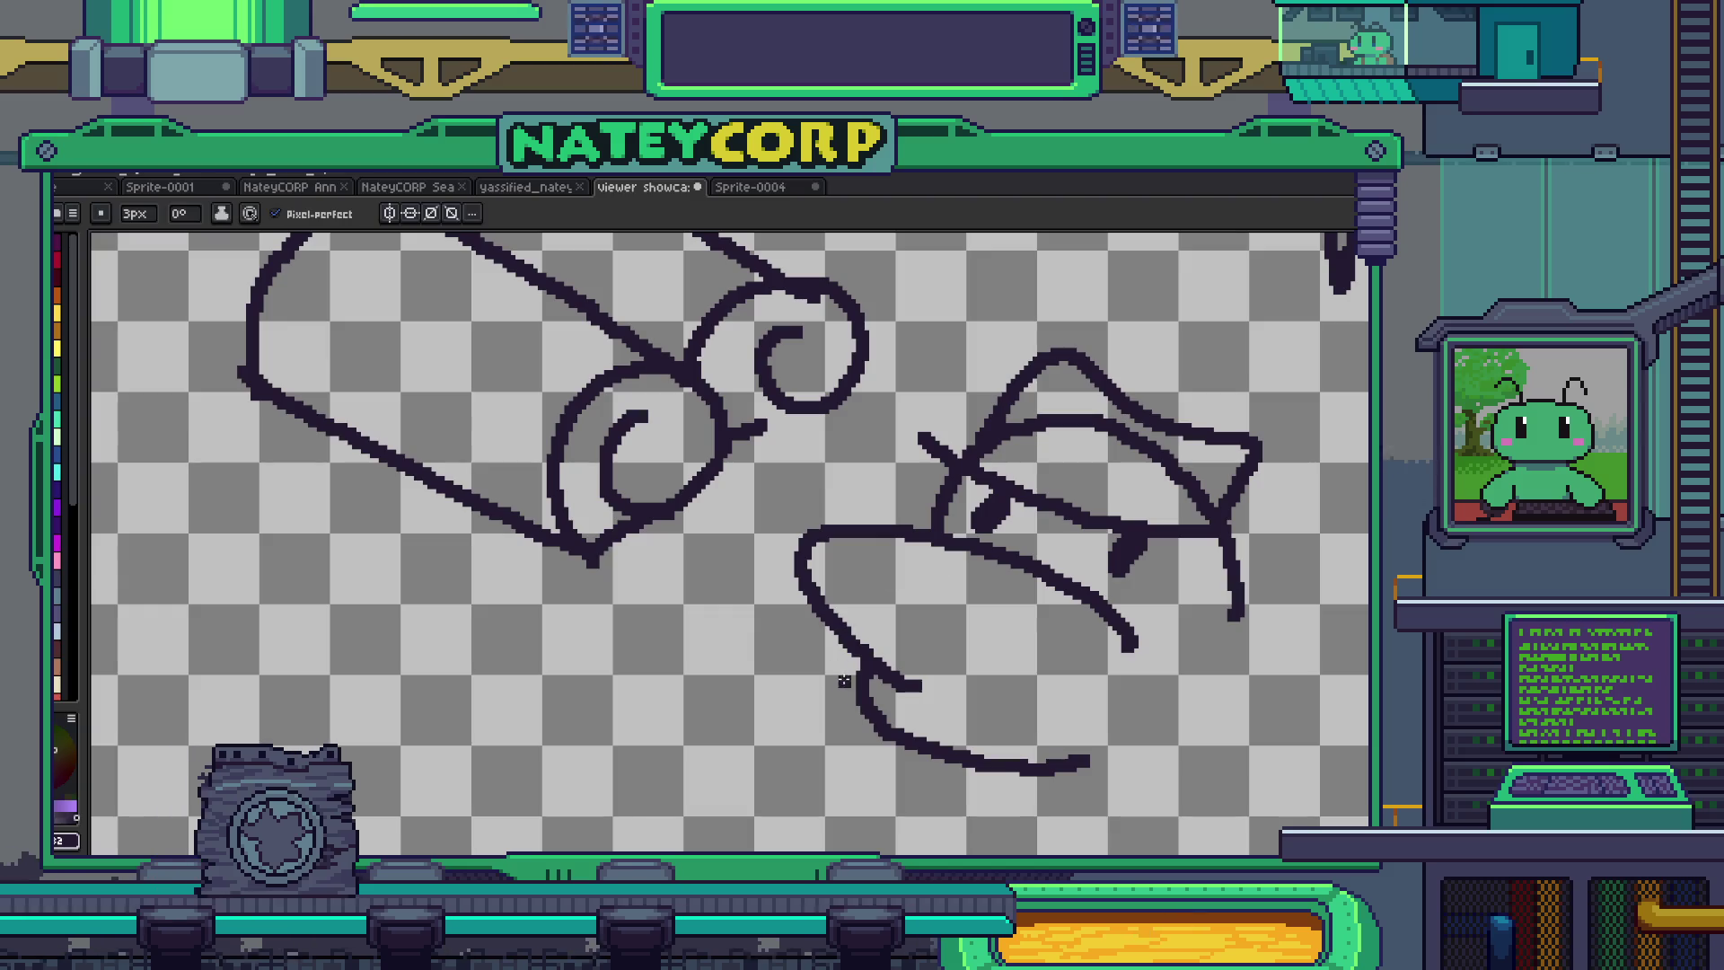
# - Draw the duck's big beak, undoing and redrawing the misdrawn stroke
pyautogui.moveTo(844, 680)
pyautogui.mouseDown()
pyautogui.moveTo(929, 654)
pyautogui.moveTo(913, 644)
pyautogui.moveTo(1048, 679)
pyautogui.mouseUp()
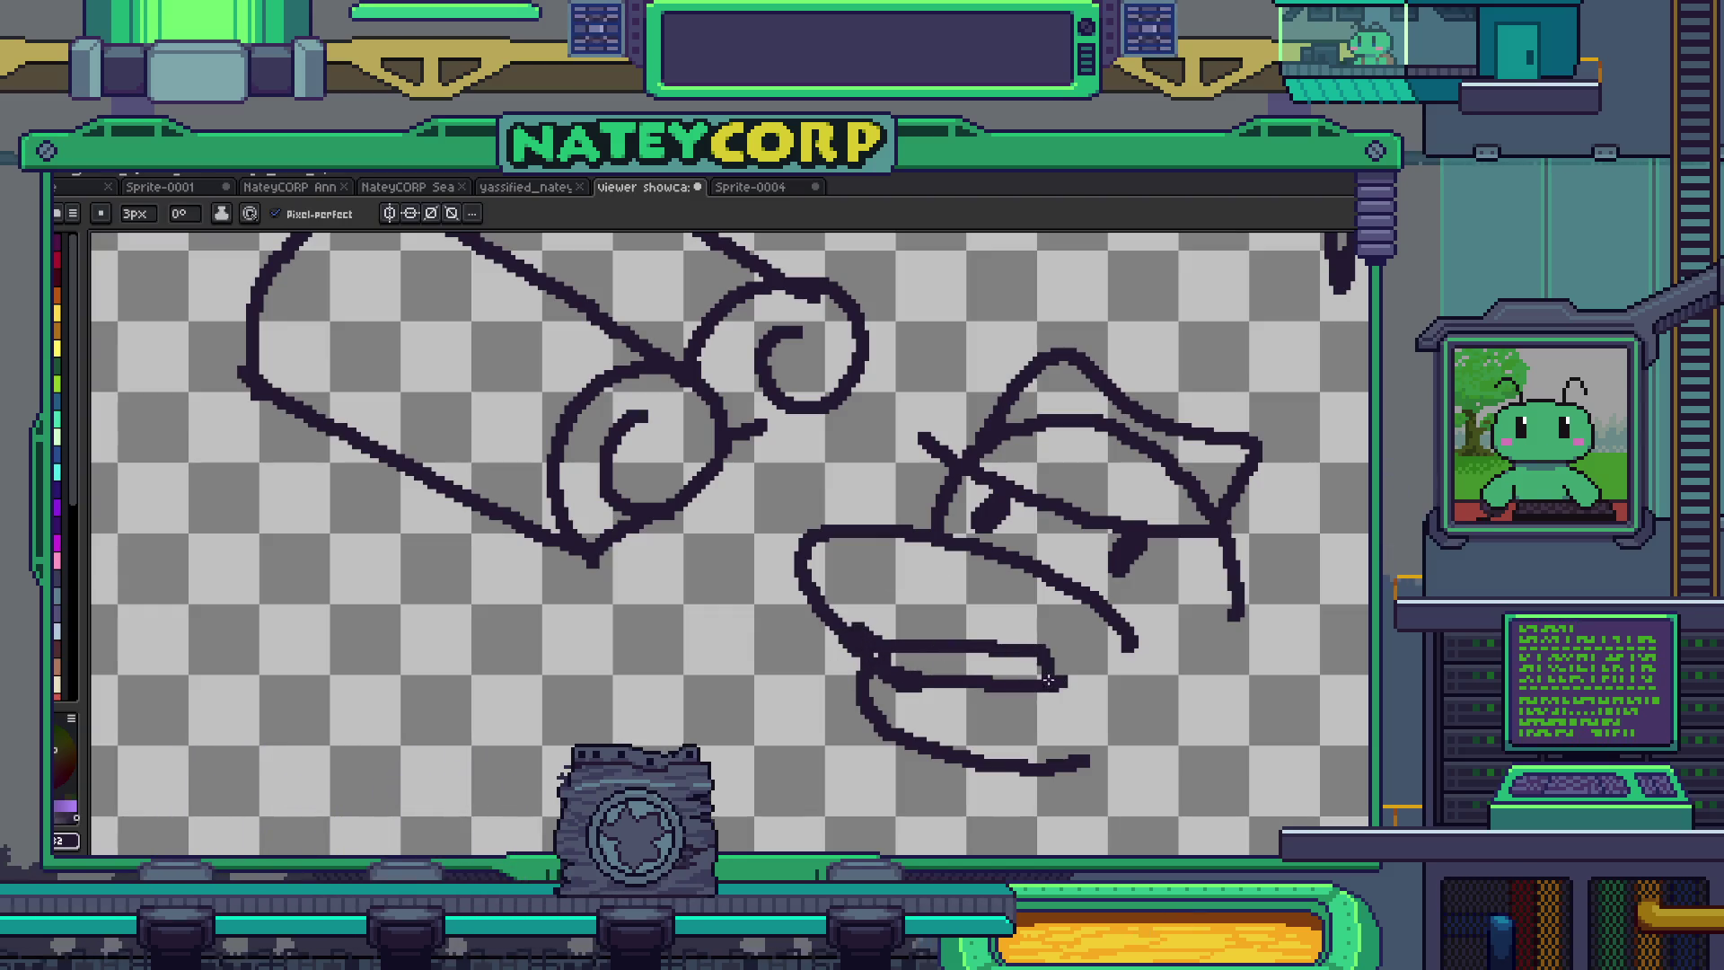
pyautogui.hotkey('ctrl', 'z')
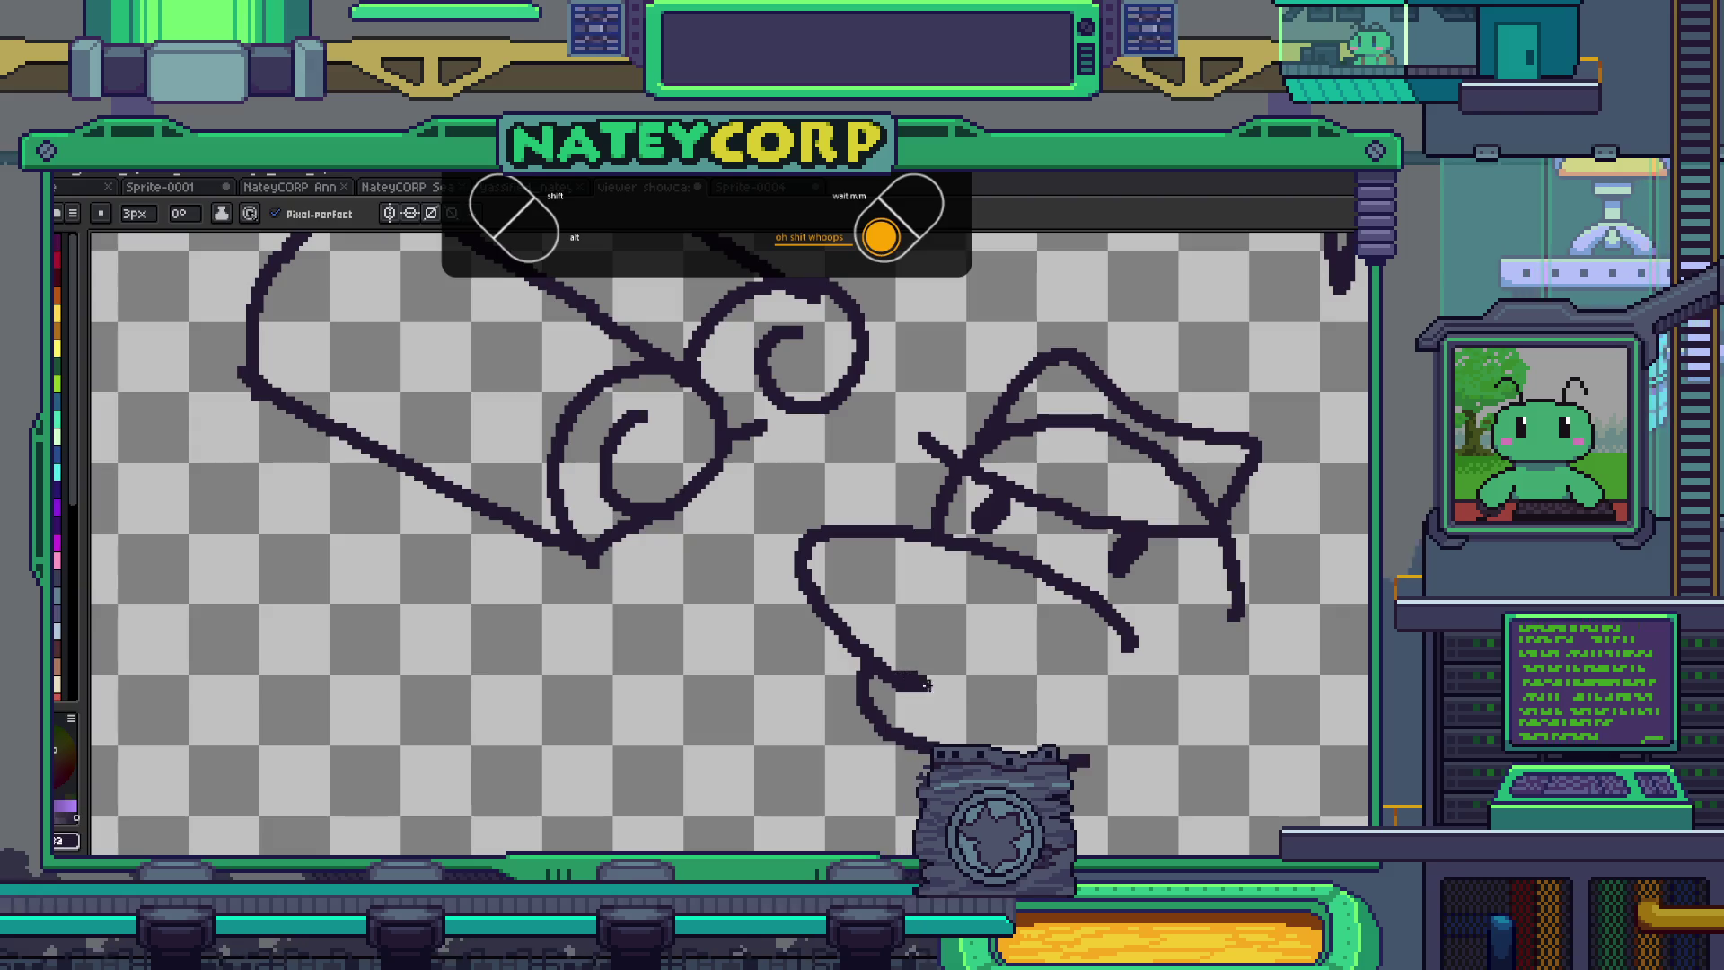
pyautogui.moveTo(925, 684); pyautogui.dragTo(1060, 639)
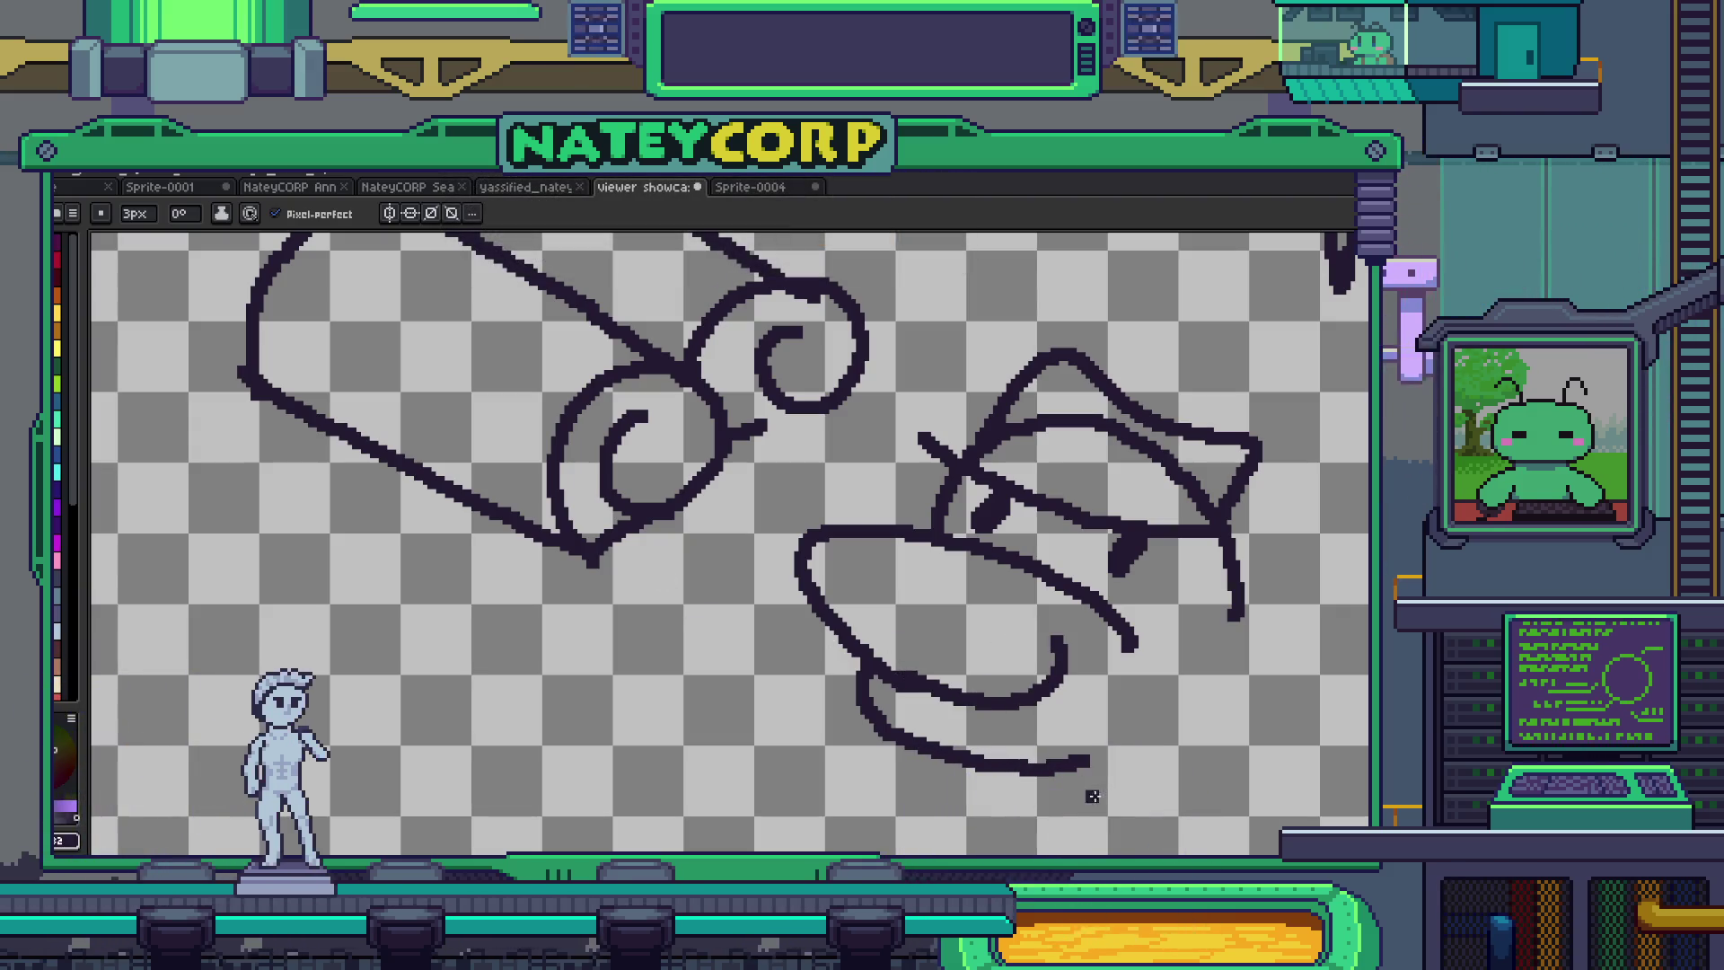
pyautogui.moveTo(1089, 762); pyautogui.dragTo(1135, 639)
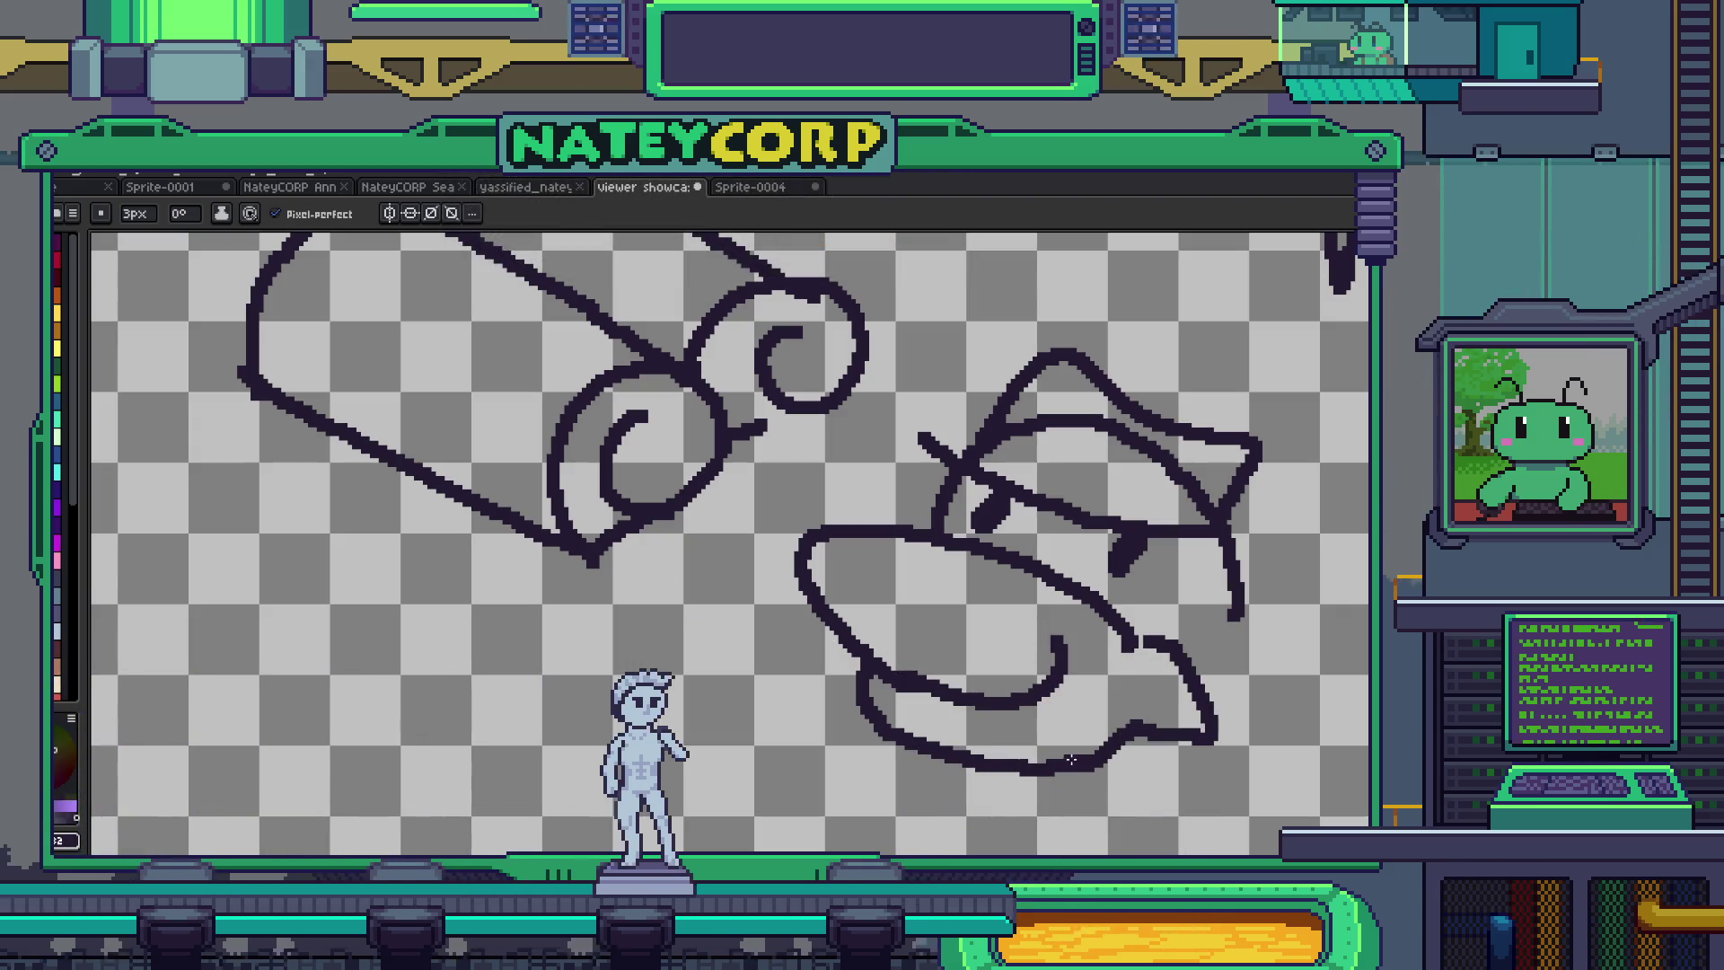
# - Add the duck's wing, rounded belly and a zigzag walking foot below the beak
pyautogui.moveTo(1070, 760)
pyautogui.mouseDown()
pyautogui.moveTo(923, 525)
pyautogui.moveTo(897, 517)
pyautogui.mouseUp()
pyautogui.moveTo(1017, 482); pyautogui.dragTo(1192, 346)
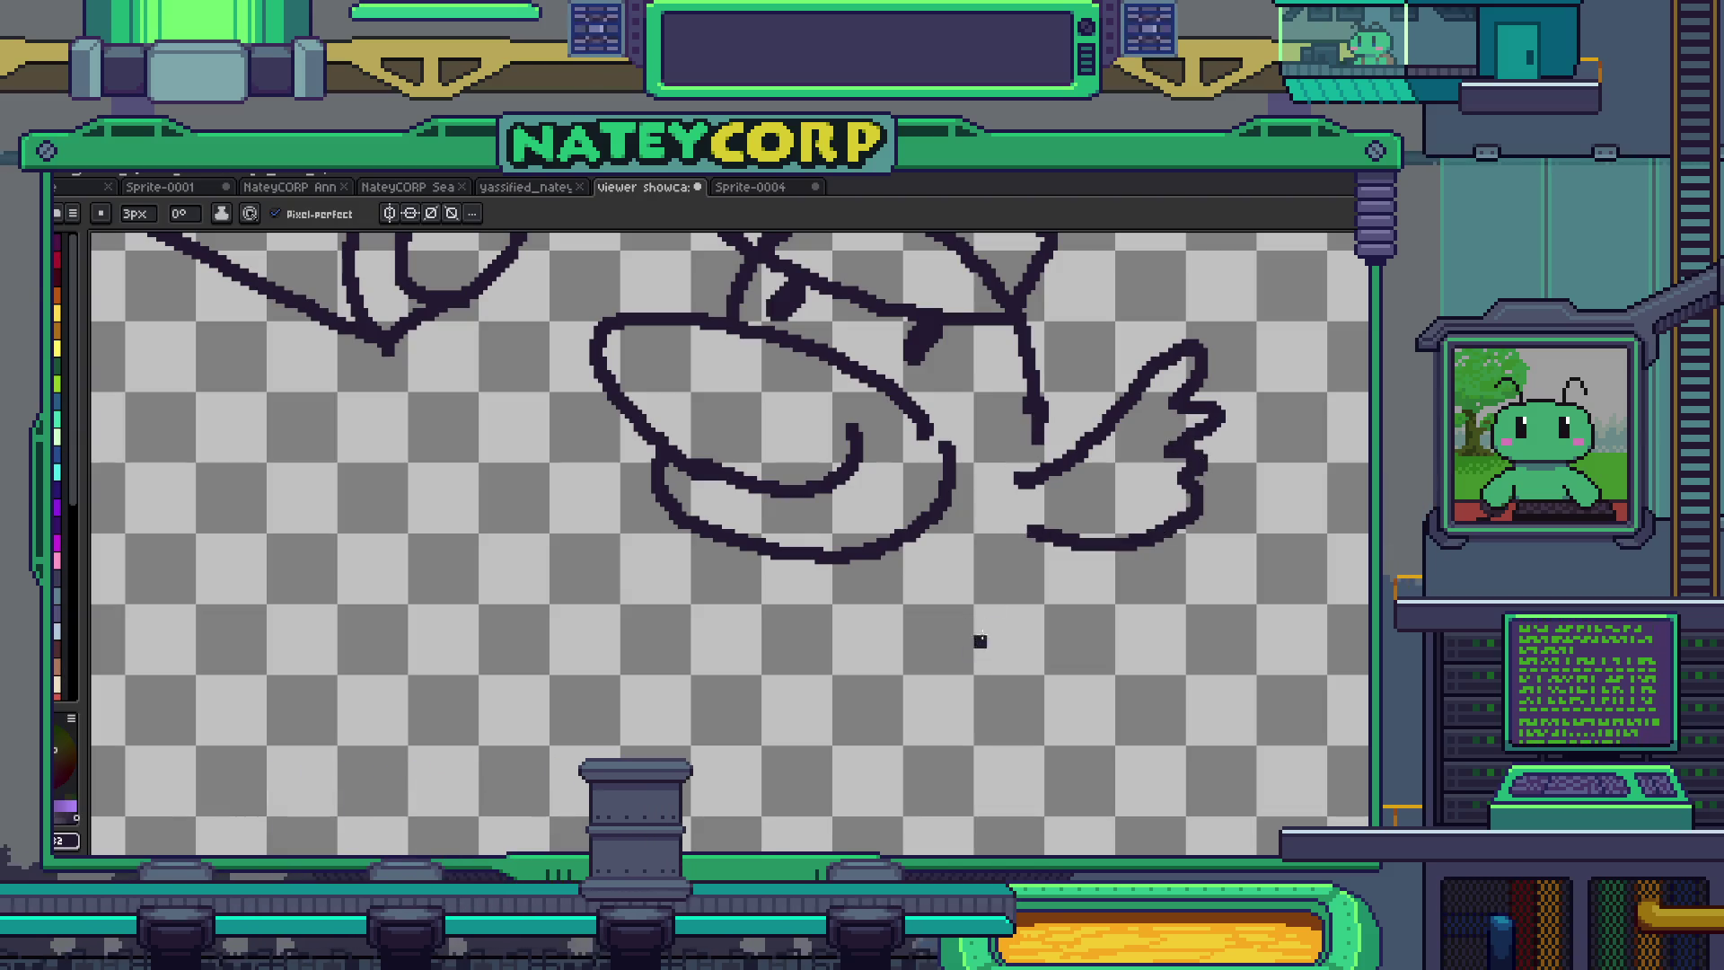
pyautogui.moveTo(1042, 534); pyautogui.dragTo(884, 655)
pyautogui.moveTo(768, 567); pyautogui.dragTo(882, 660)
pyautogui.moveTo(1037, 723); pyautogui.dragTo(1160, 721)
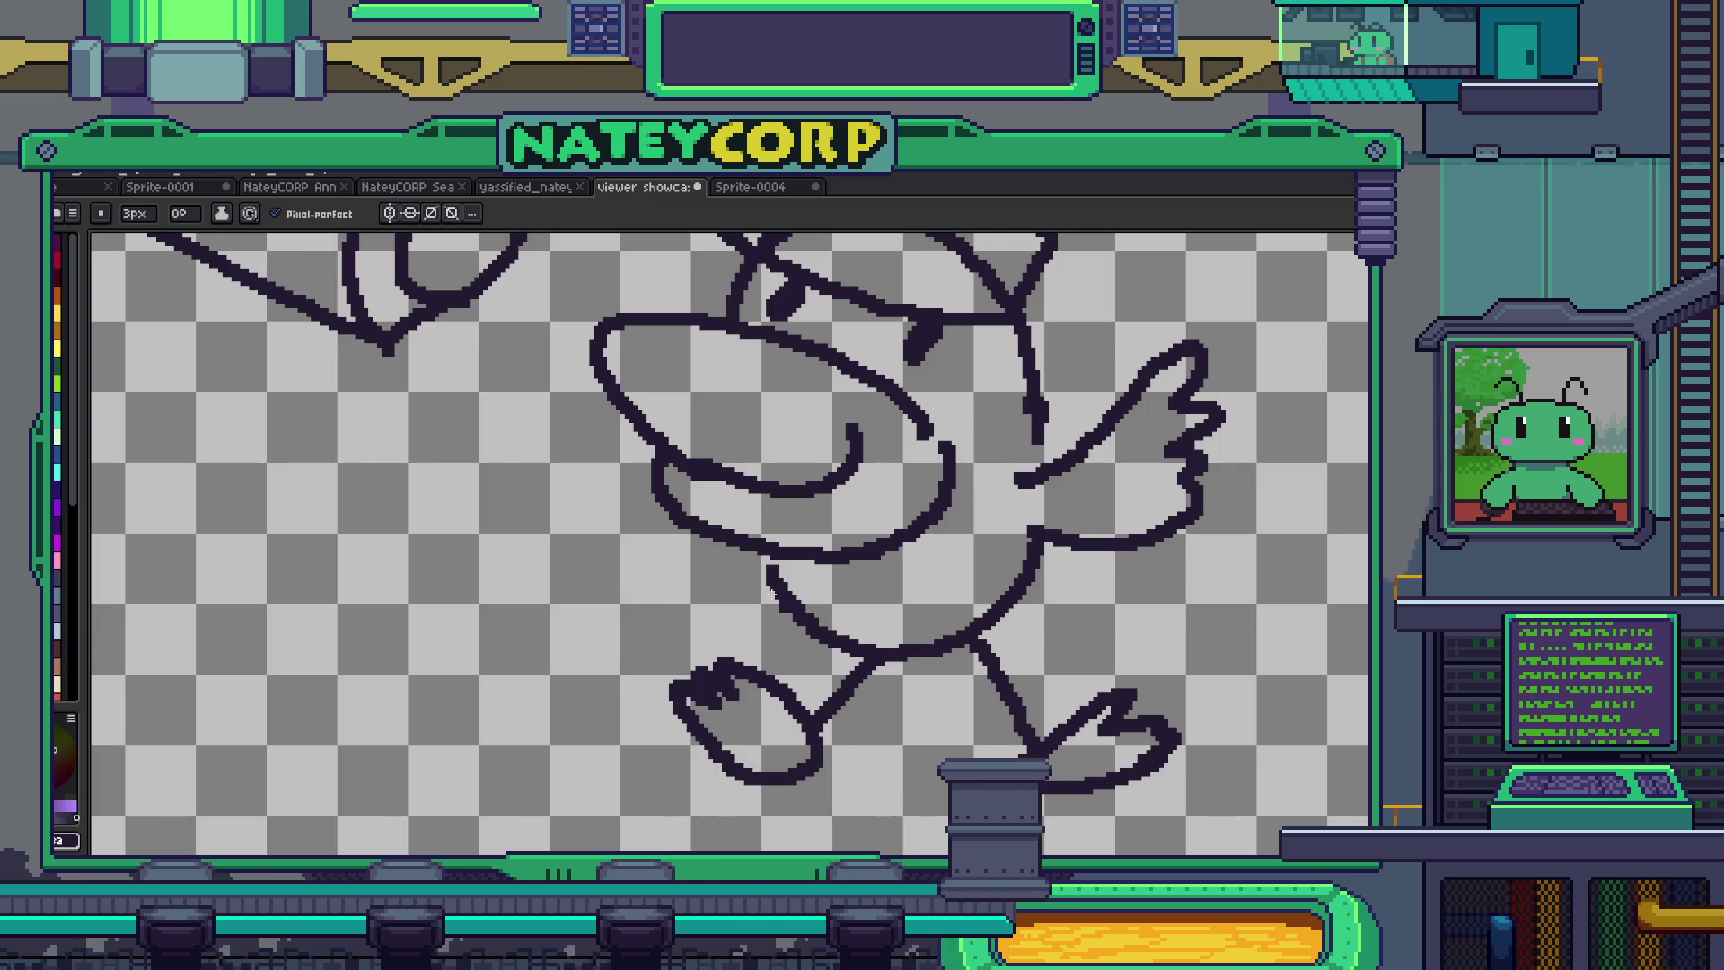
# - Look over the trapdoor and Room/Showcase notes, then save the showcase sketch with Ctrl+S
pyautogui.scroll(-3, 770, 593)
pyautogui.scroll(3, 800, 530)
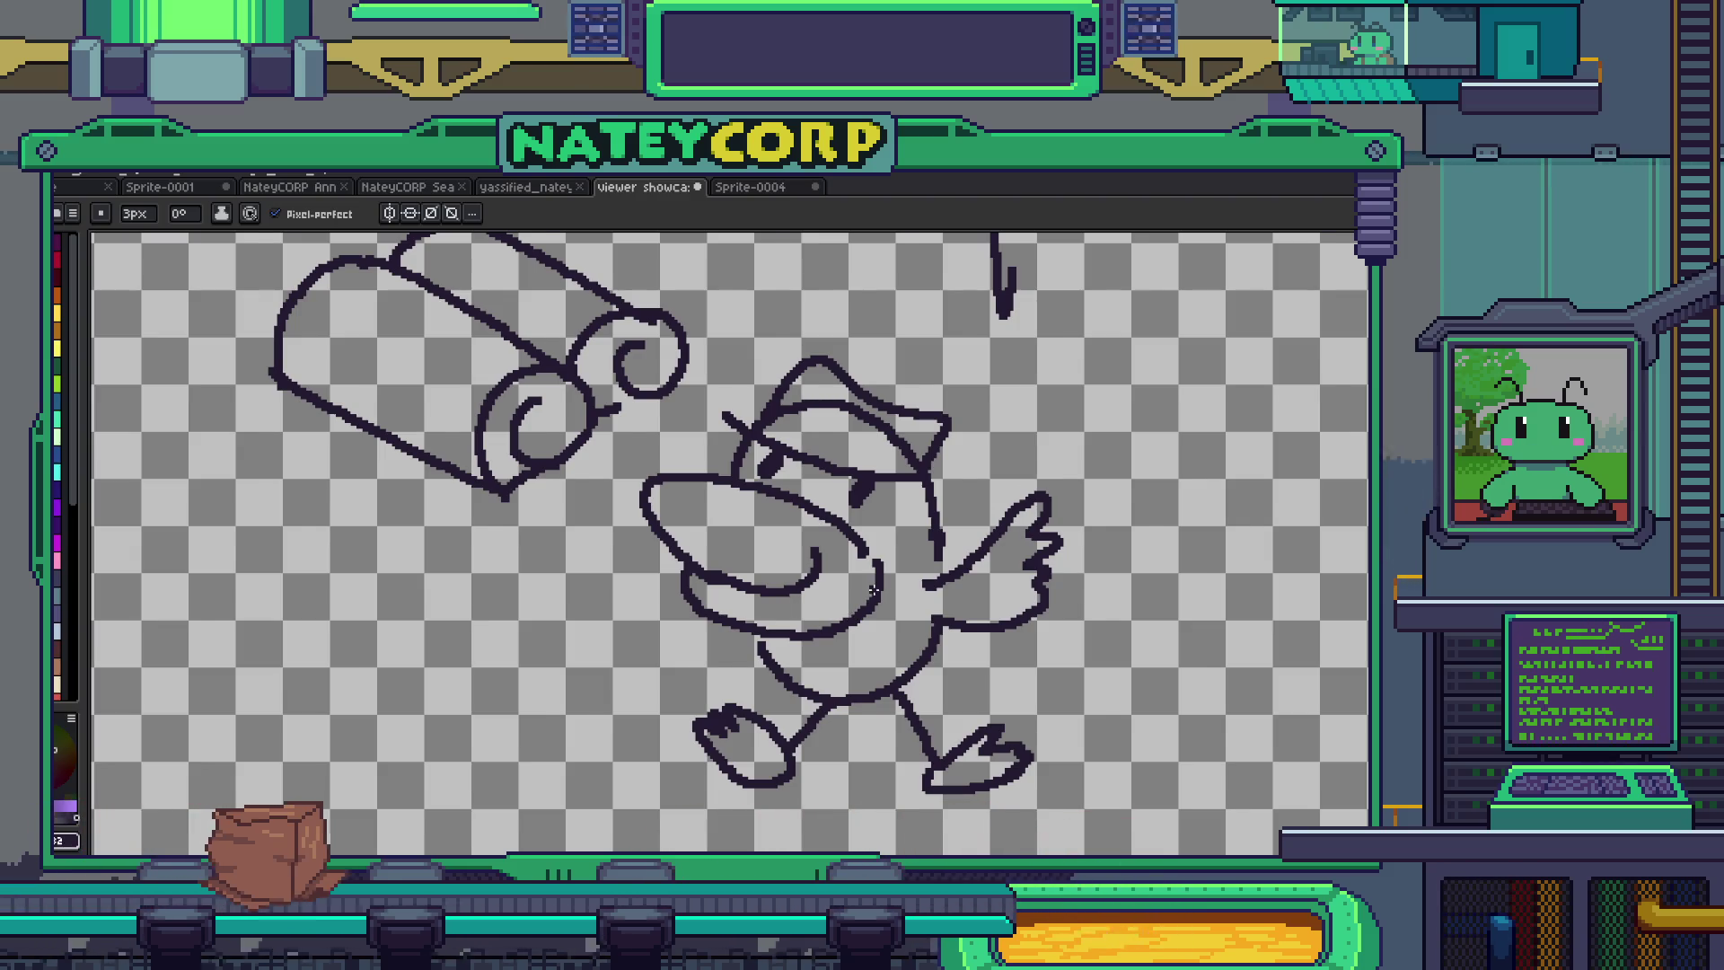
pyautogui.scroll(-4, 874, 590)
pyautogui.scroll(4, 944, 574)
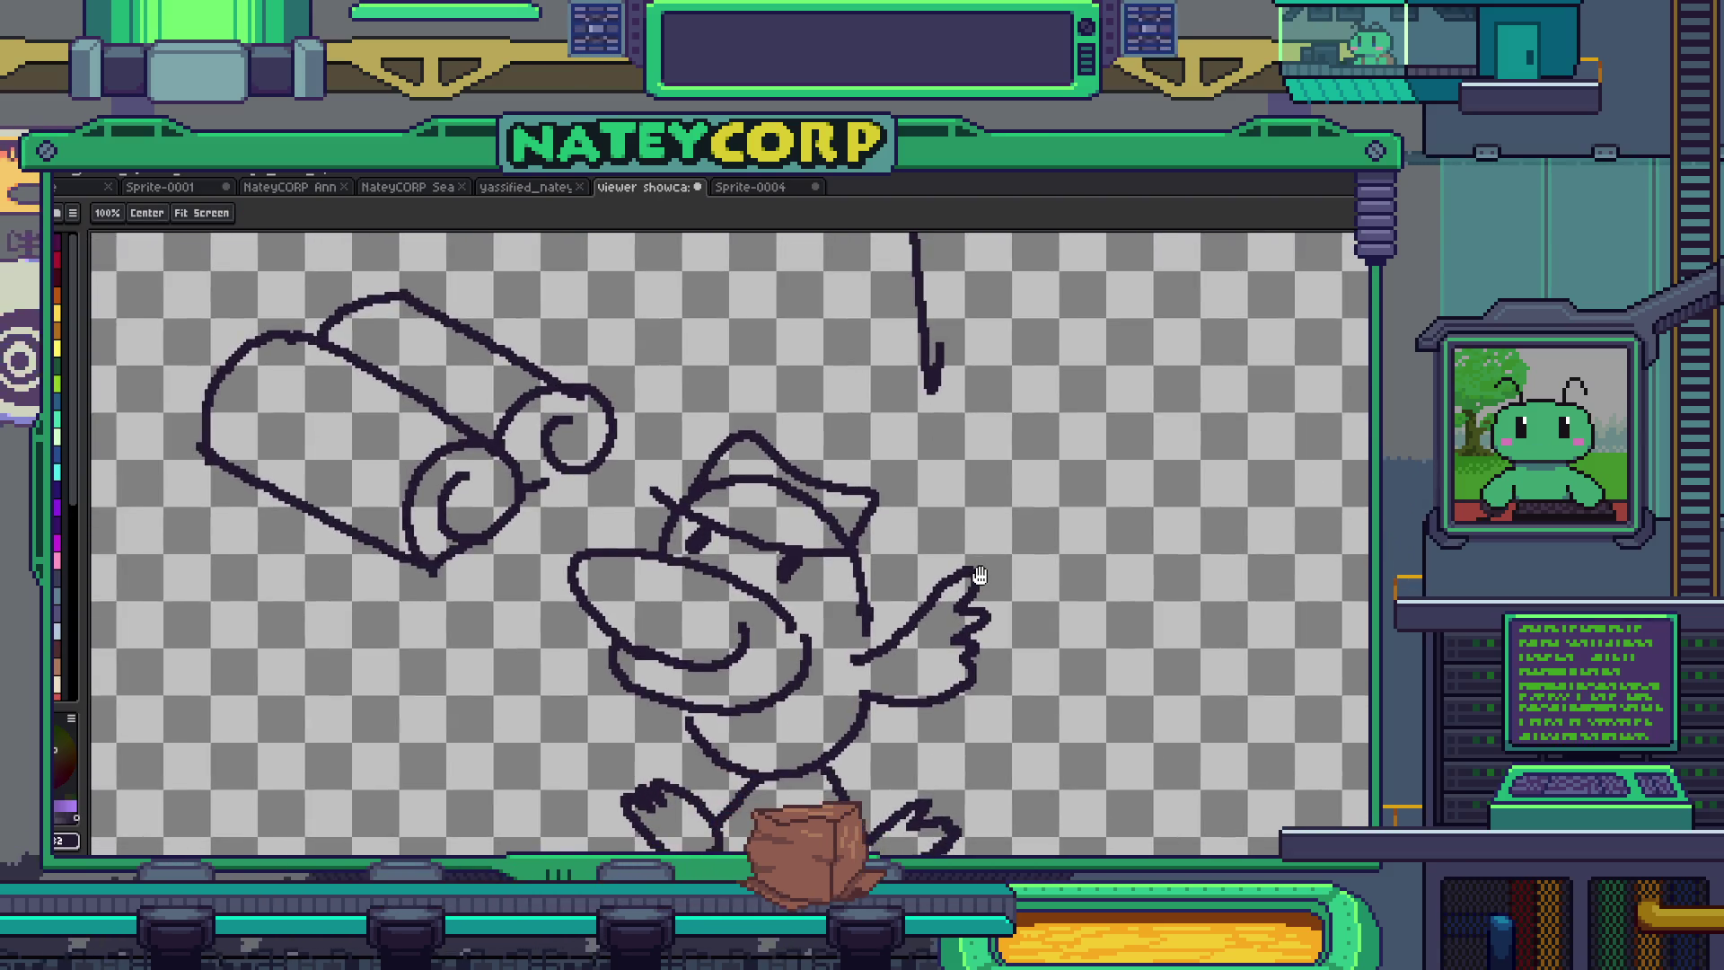
pyautogui.moveTo(980, 575); pyautogui.dragTo(998, 582)
pyautogui.moveTo(878, 752); pyautogui.dragTo(902, 645)
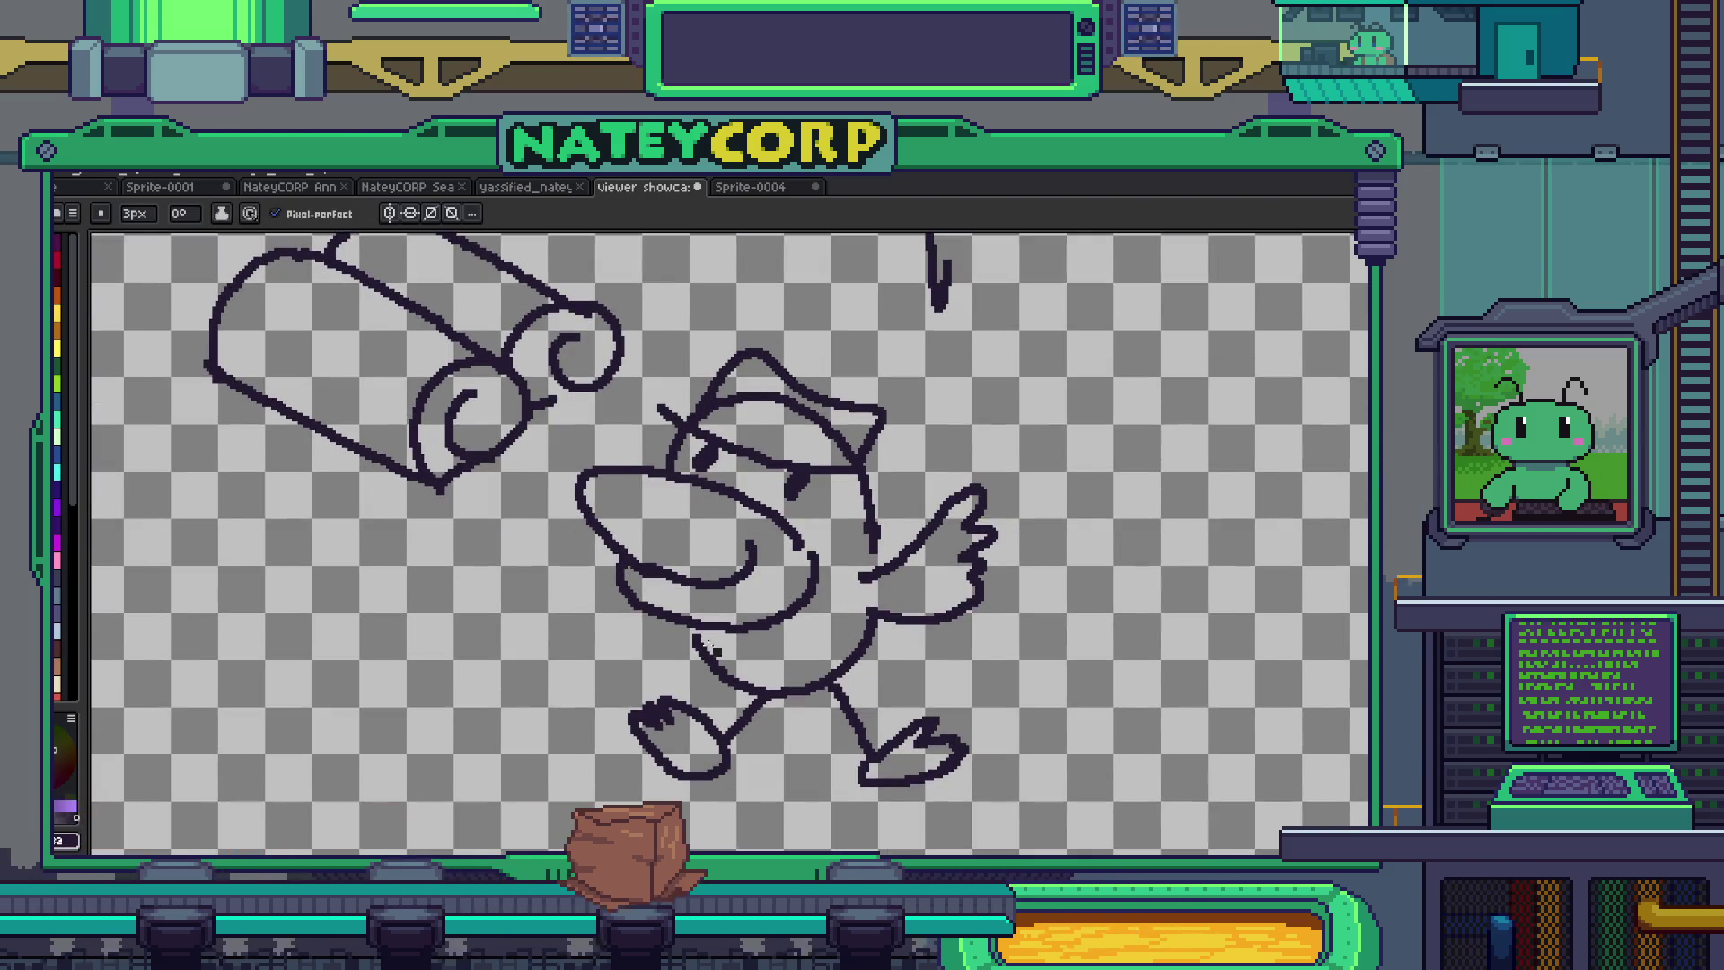
pyautogui.moveTo(1241, 359)
pyautogui.mouseDown()
pyautogui.moveTo(812, 546)
pyautogui.moveTo(824, 787)
pyautogui.mouseUp()
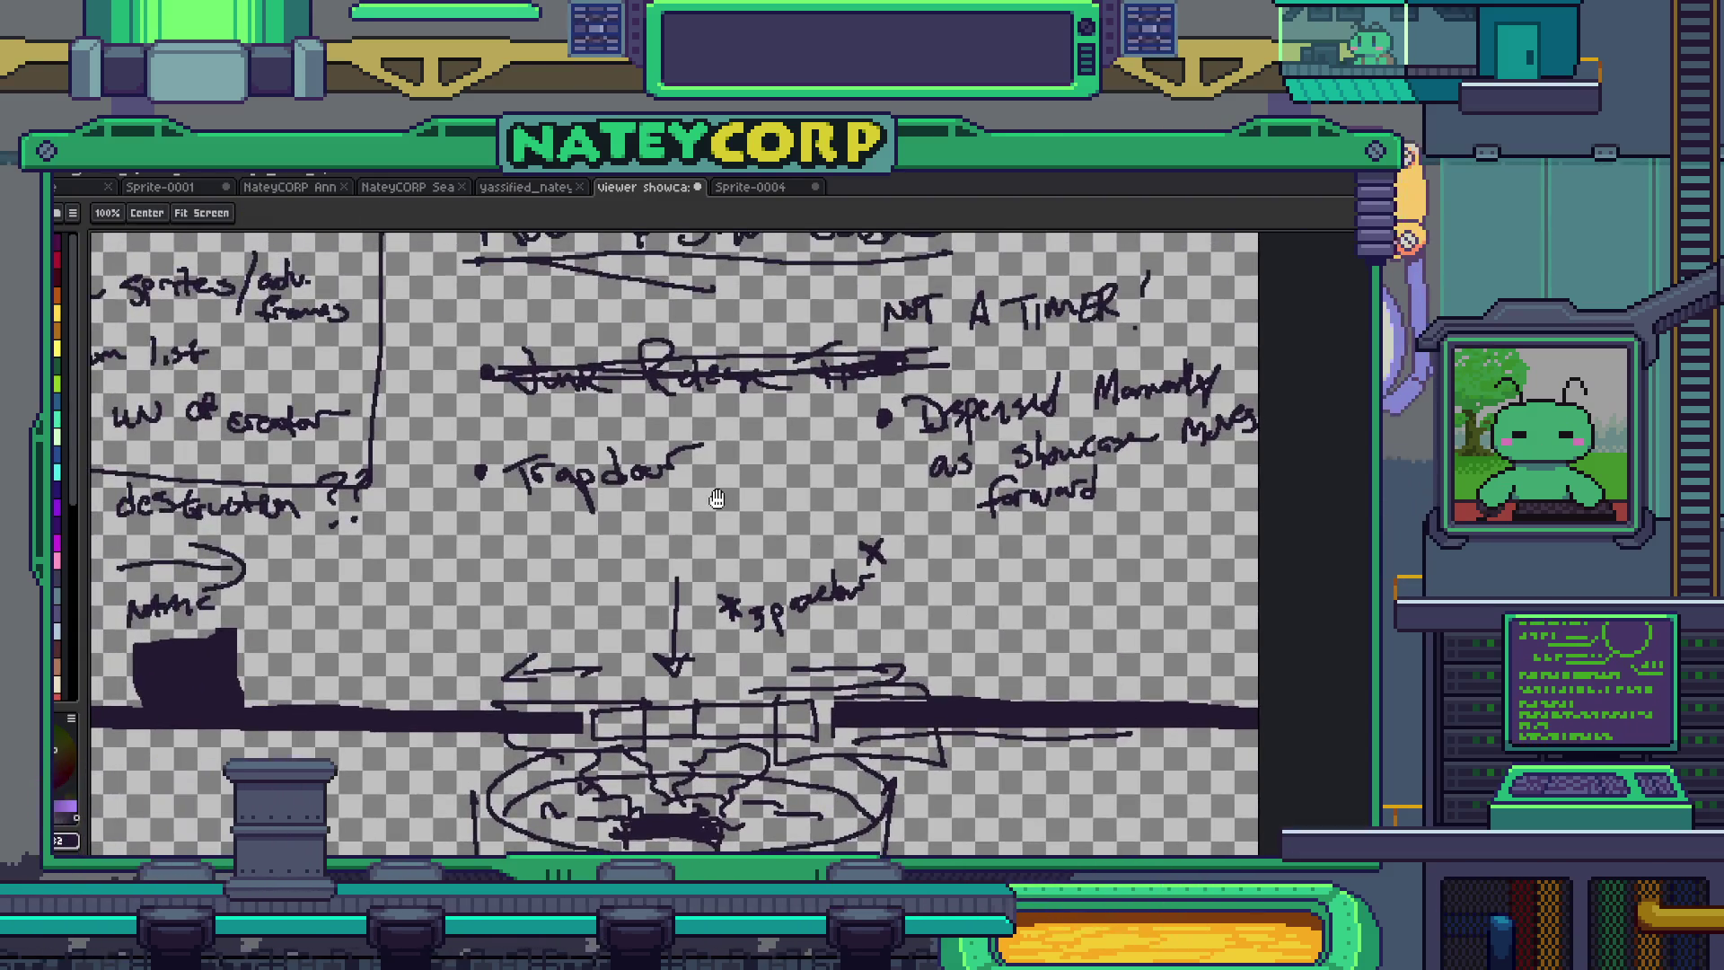
pyautogui.moveTo(712, 493); pyautogui.dragTo(824, 564)
pyautogui.hotkey('ctrl', 's')
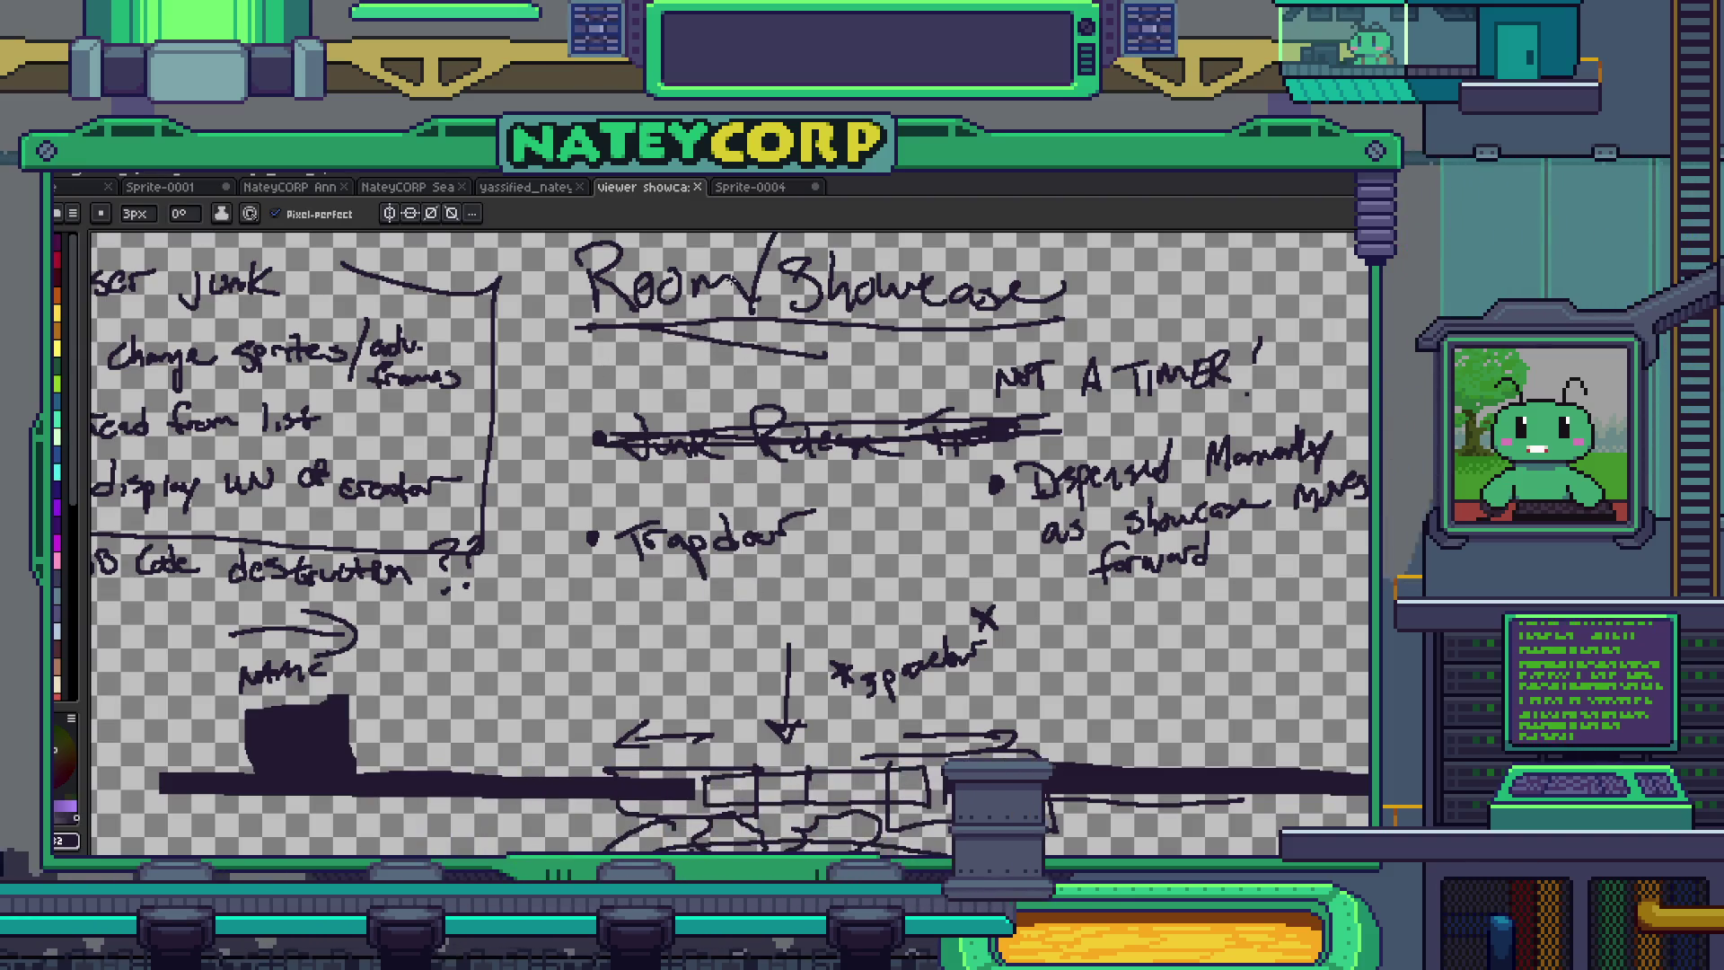
pyautogui.click(160, 187)
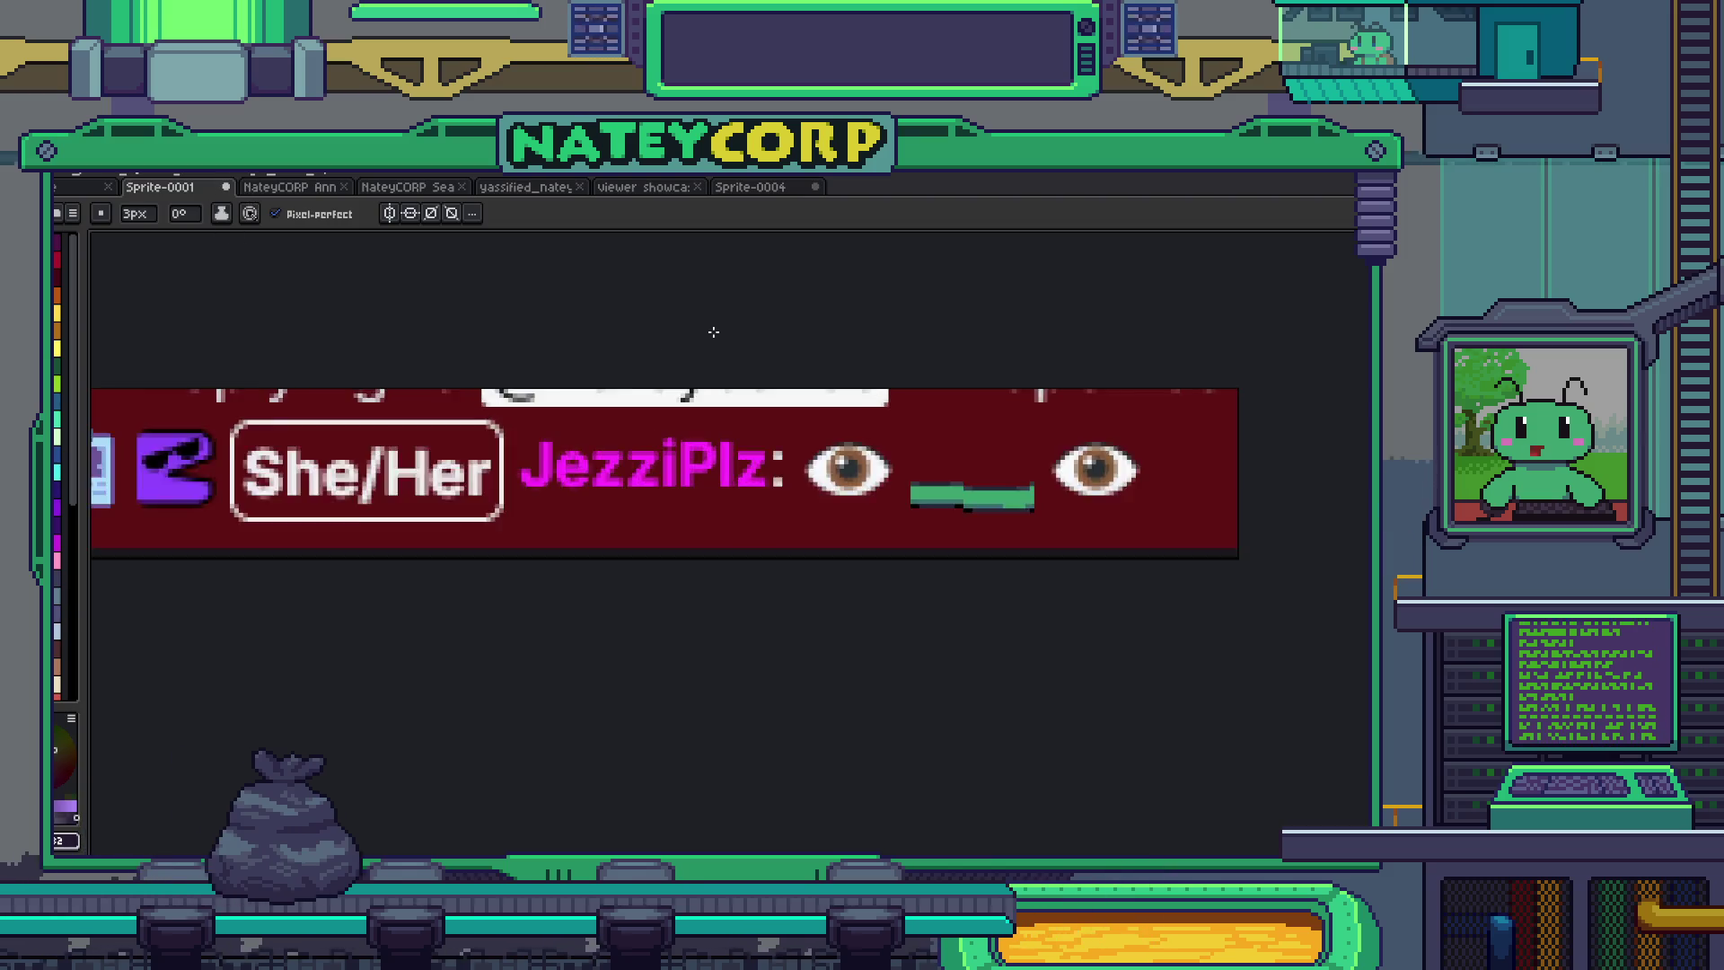
# - Zoom and pan Sprite-0001 until the emoji's second eye and green mouth fill the view
pyautogui.scroll(4, 797, 470)
pyautogui.moveTo(757, 502); pyautogui.dragTo(353, 387)
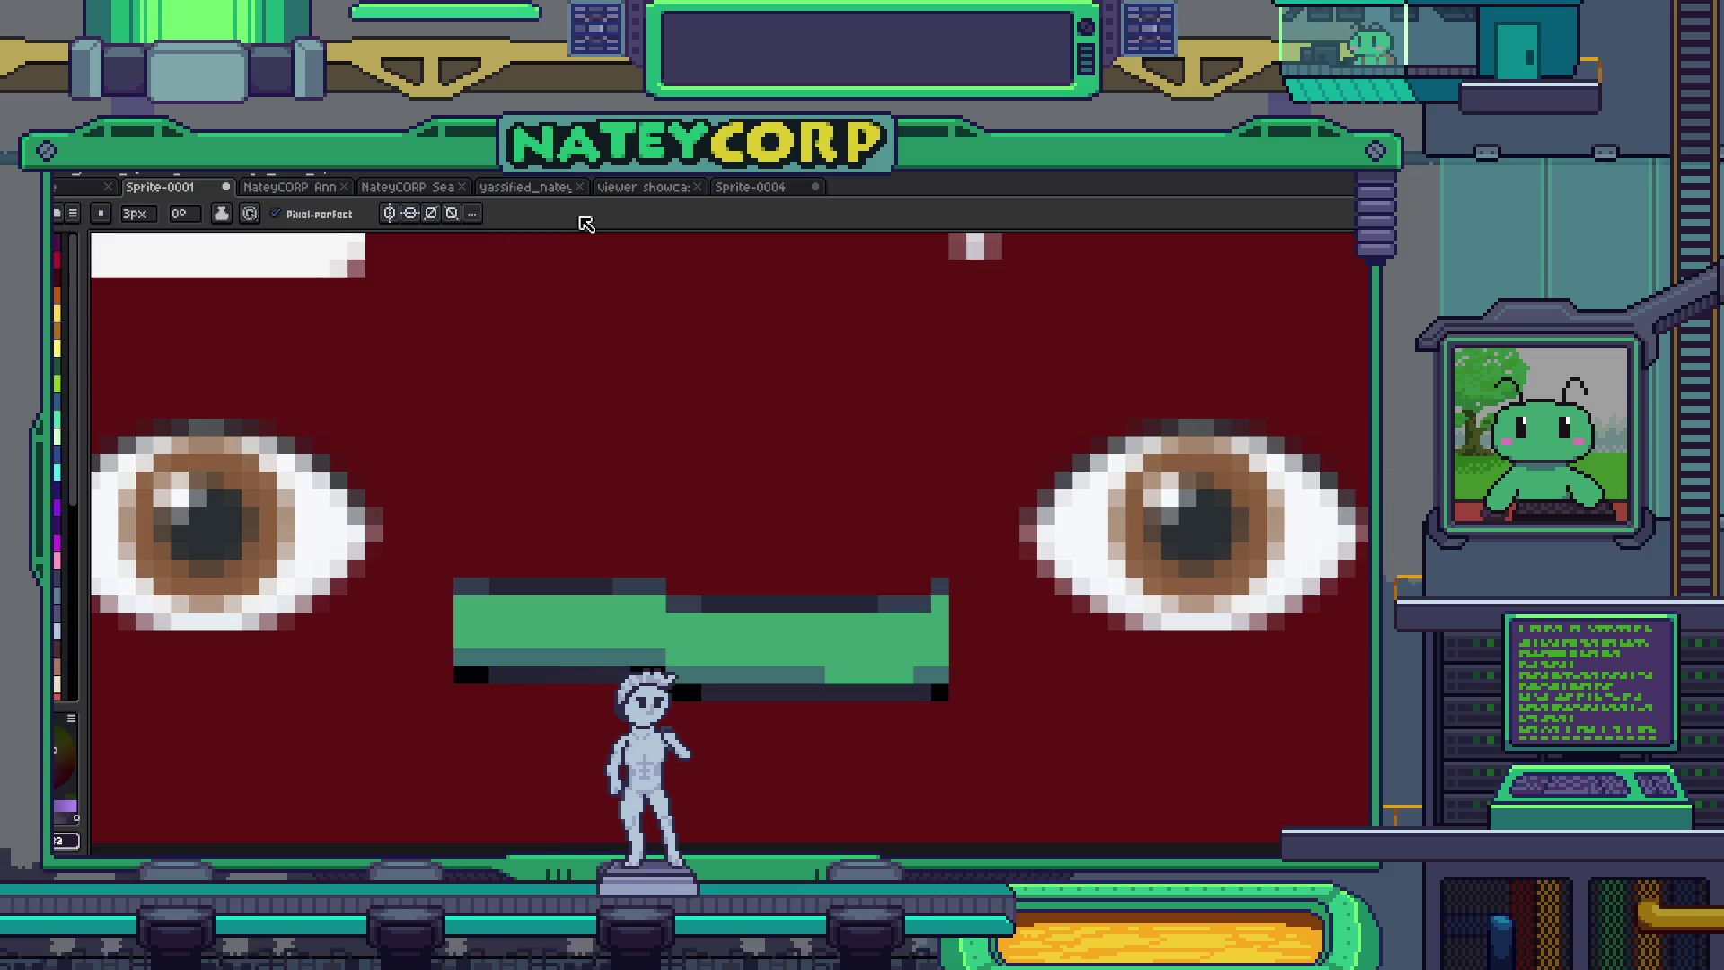
pyautogui.scroll(-1, 671, 439)
pyautogui.scroll(-1, 670, 439)
pyautogui.scroll(-2, 886, 491)
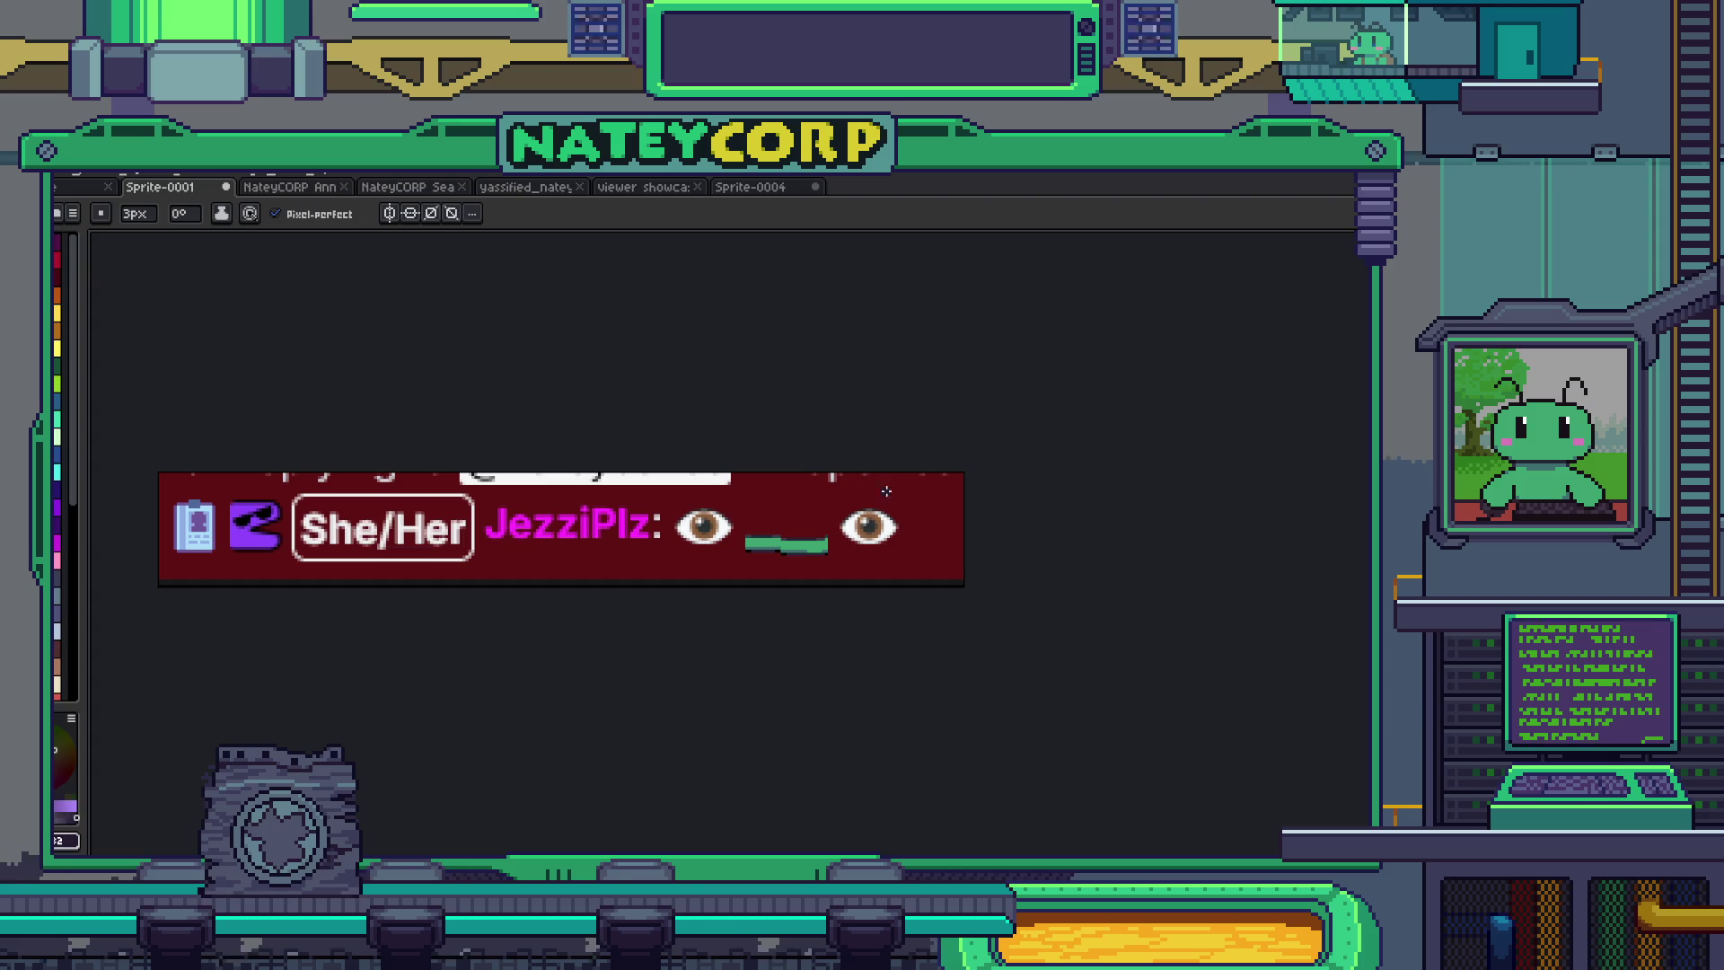
pyautogui.scroll(2, 796, 529)
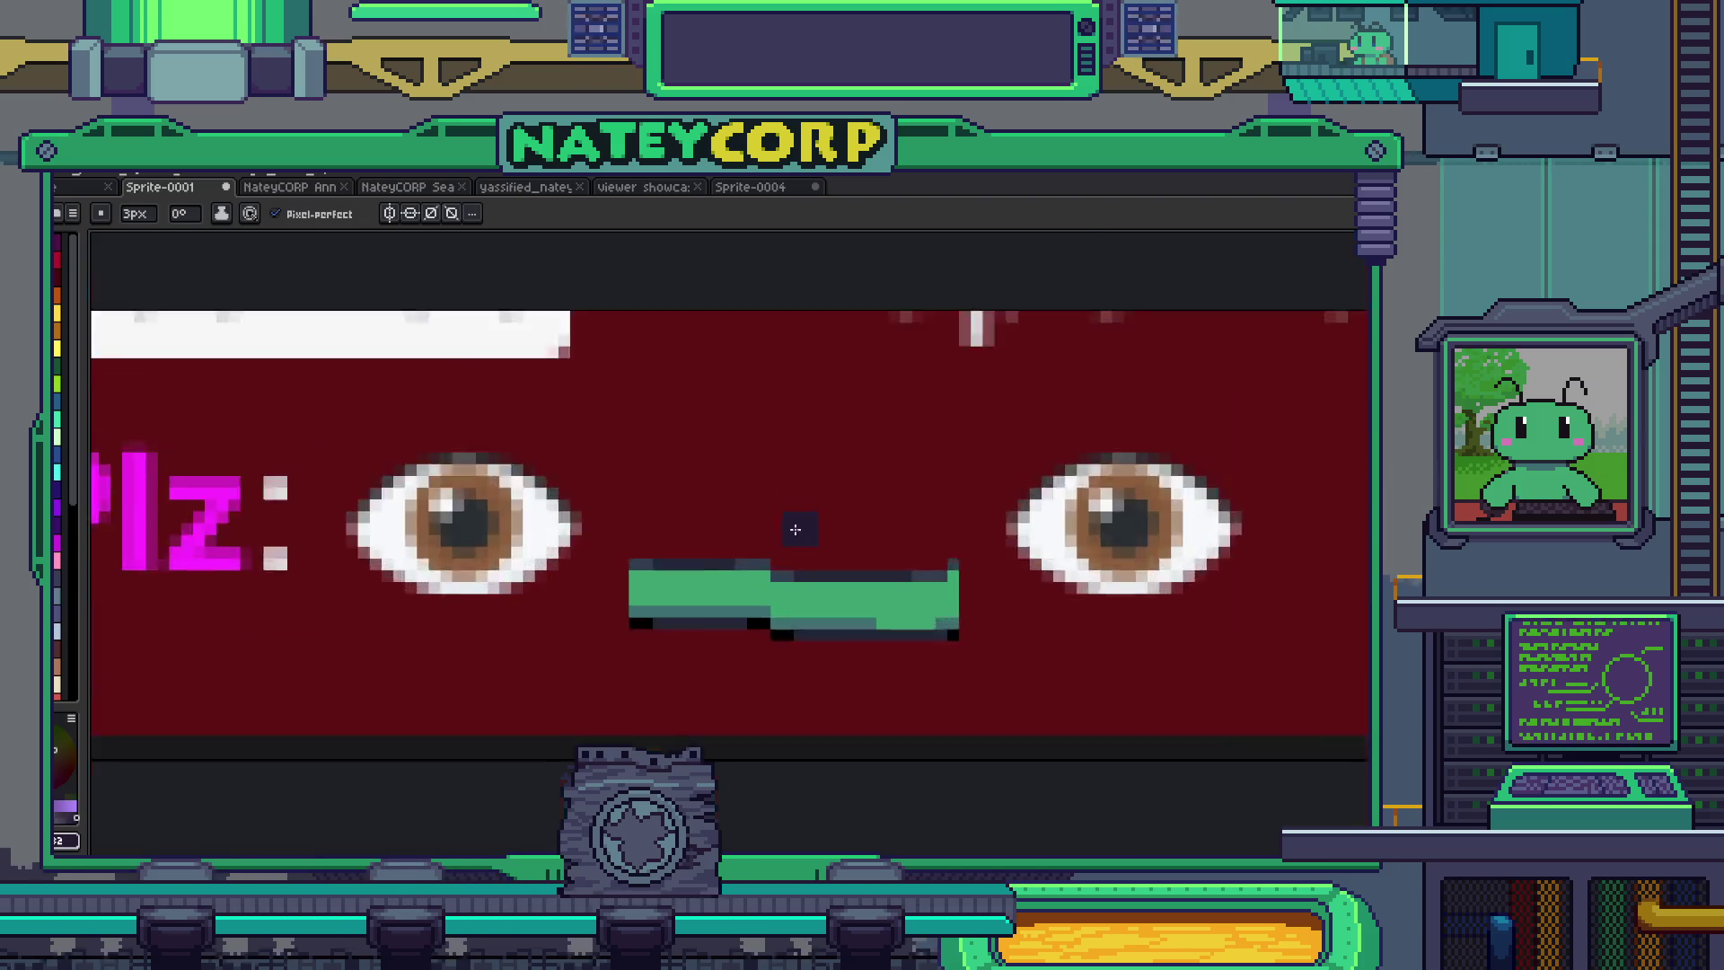
pyautogui.scroll(1, 795, 530)
# - Draw a dark slanted angry eyebrow over the emoji's eyes, then zoom out
pyautogui.moveTo(981, 685); pyautogui.dragTo(916, 655)
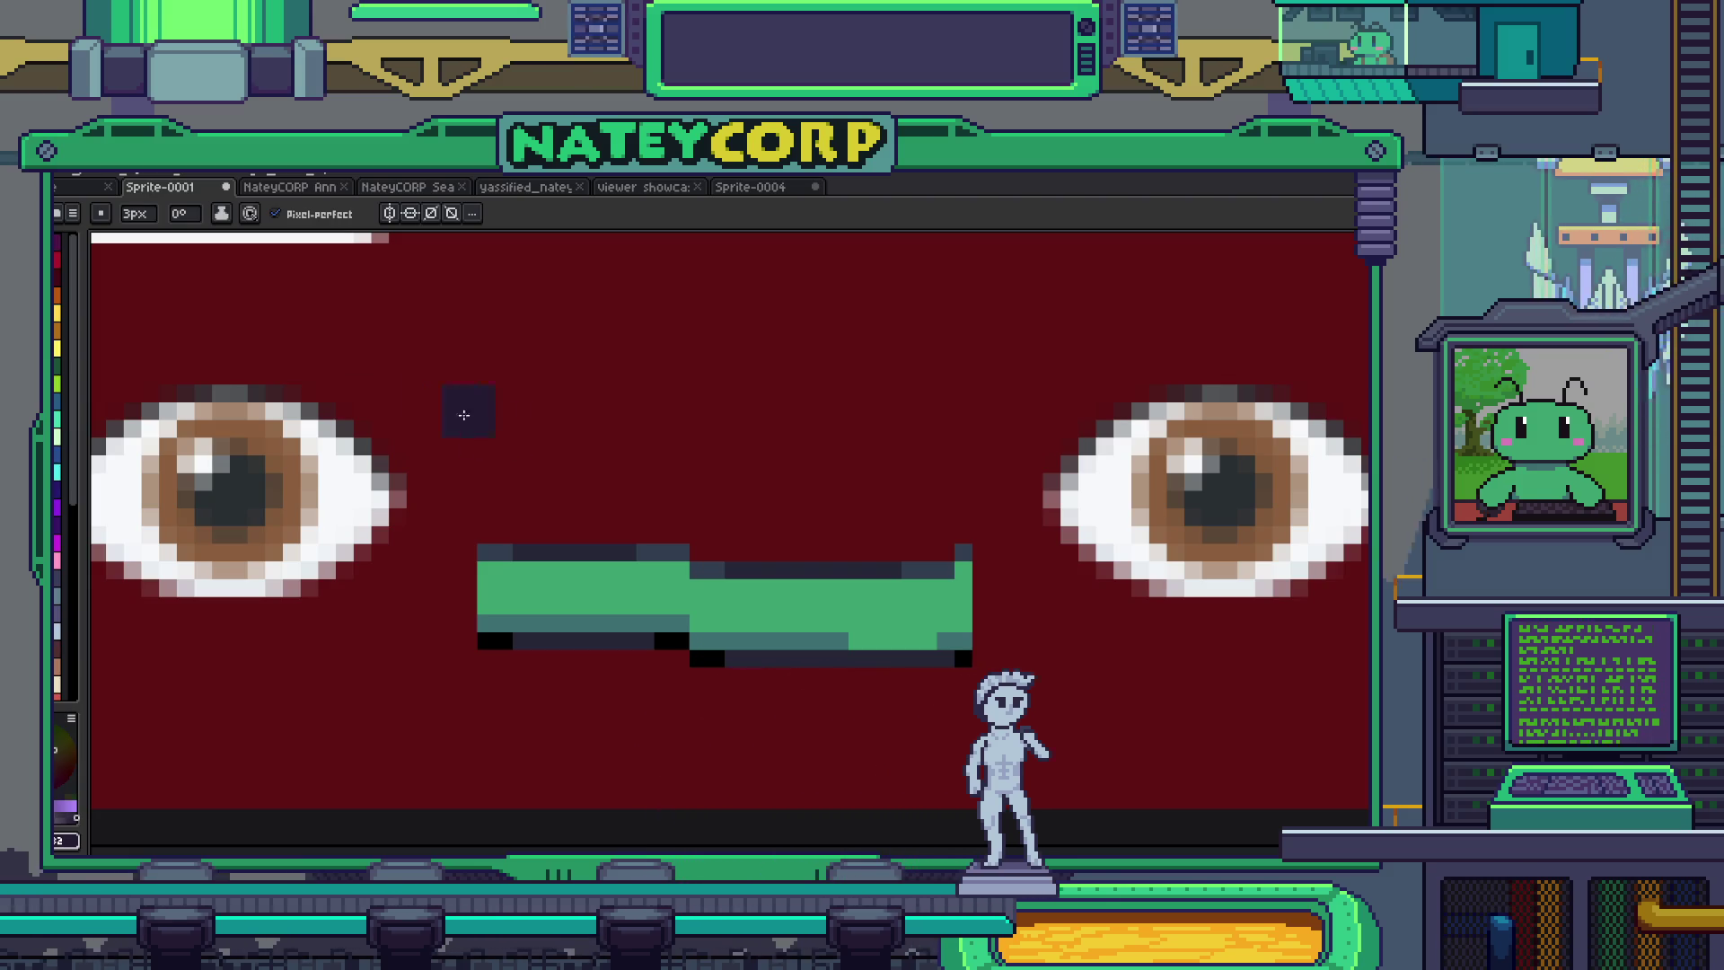
pyautogui.moveTo(200, 320); pyautogui.dragTo(425, 431)
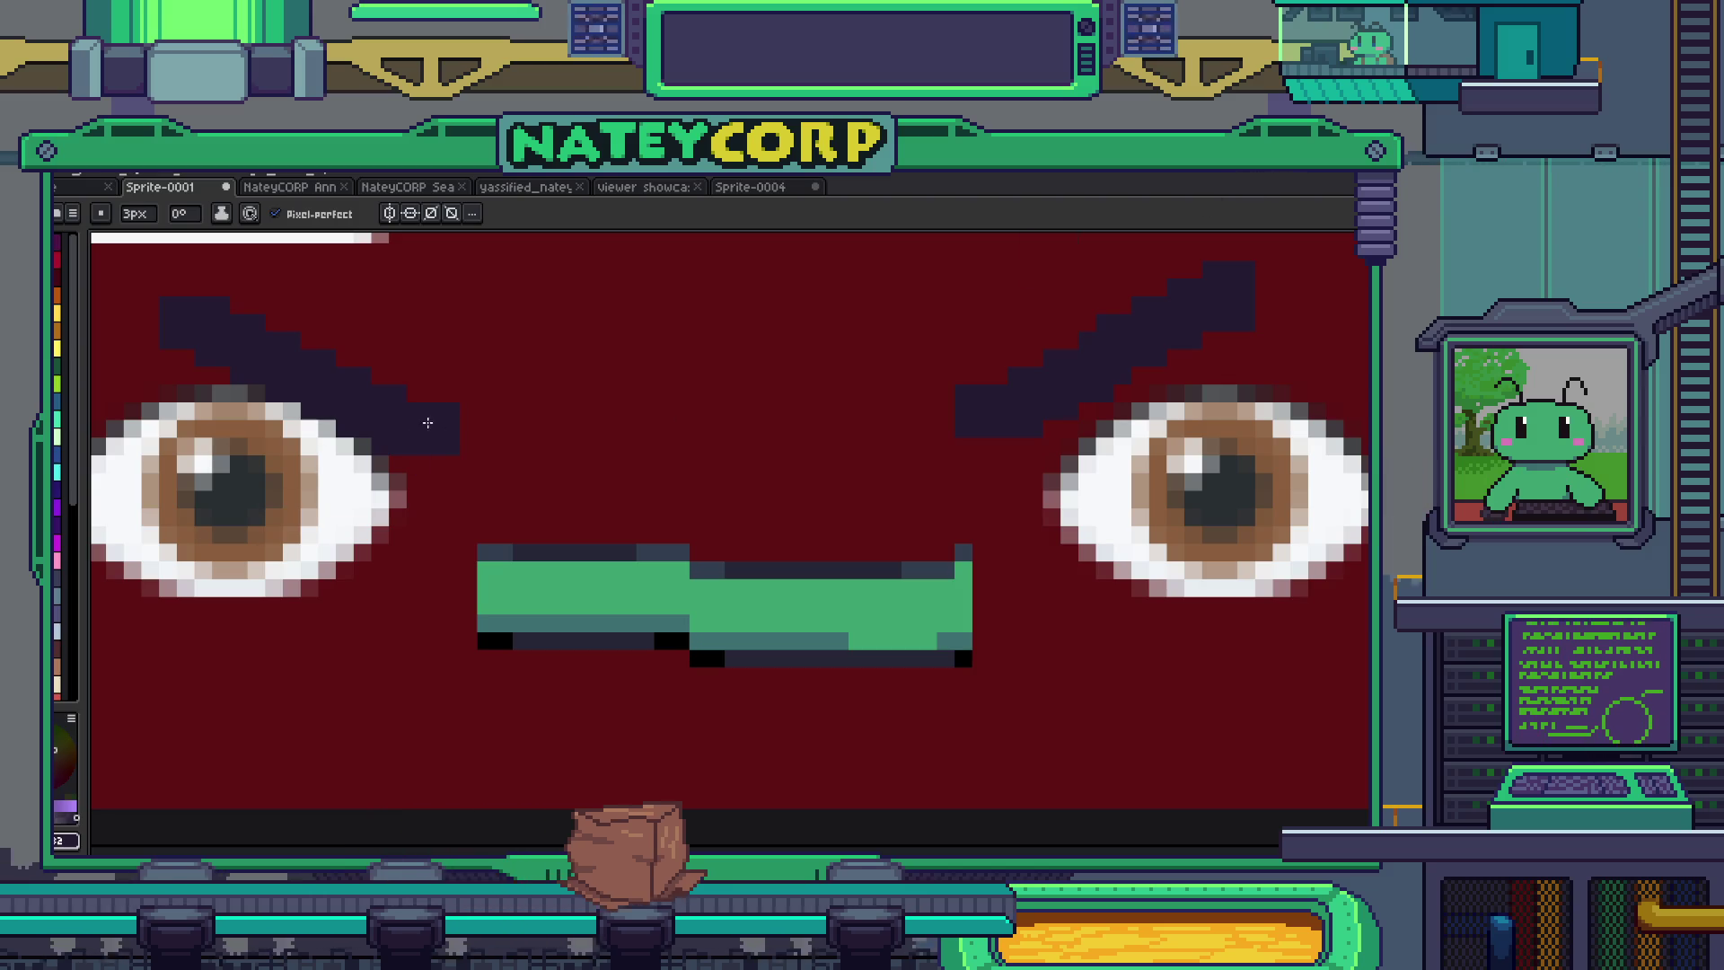
pyautogui.scroll(-4, 427, 422)
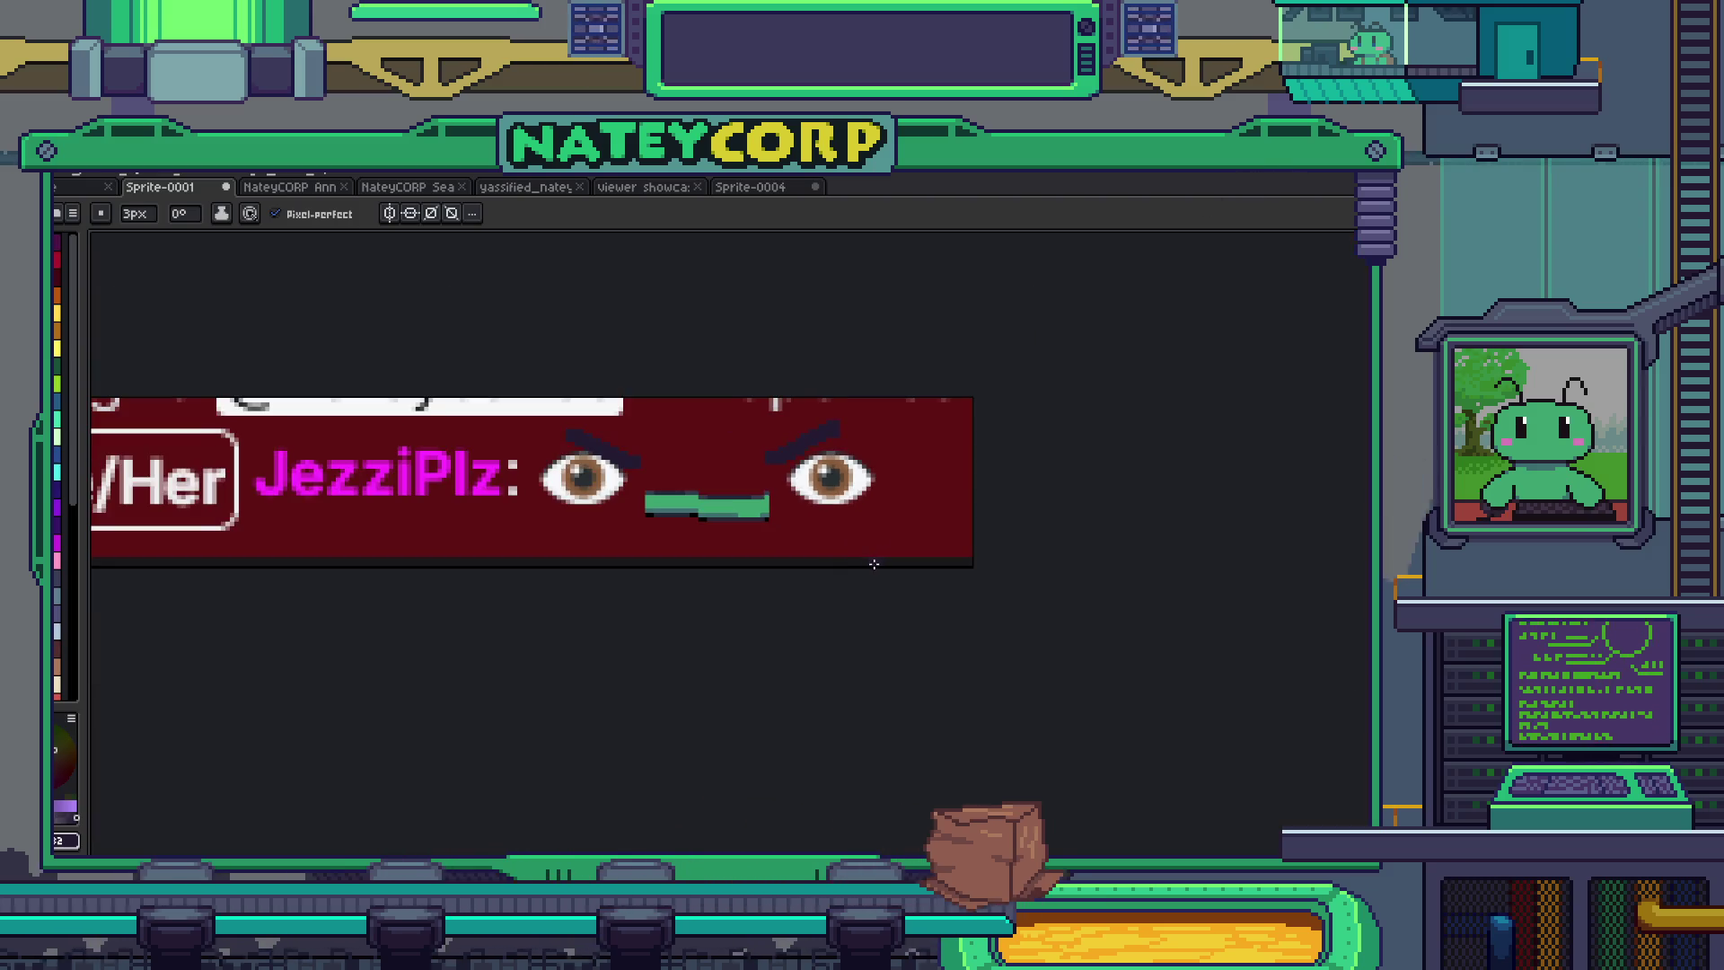
# - Go through the Home, chat-banner and Challenge Limitations tabs to the Season 1 'A Call For Junk' image
pyautogui.moveTo(873, 564); pyautogui.dragTo(1074, 604)
pyautogui.click(88, 195)
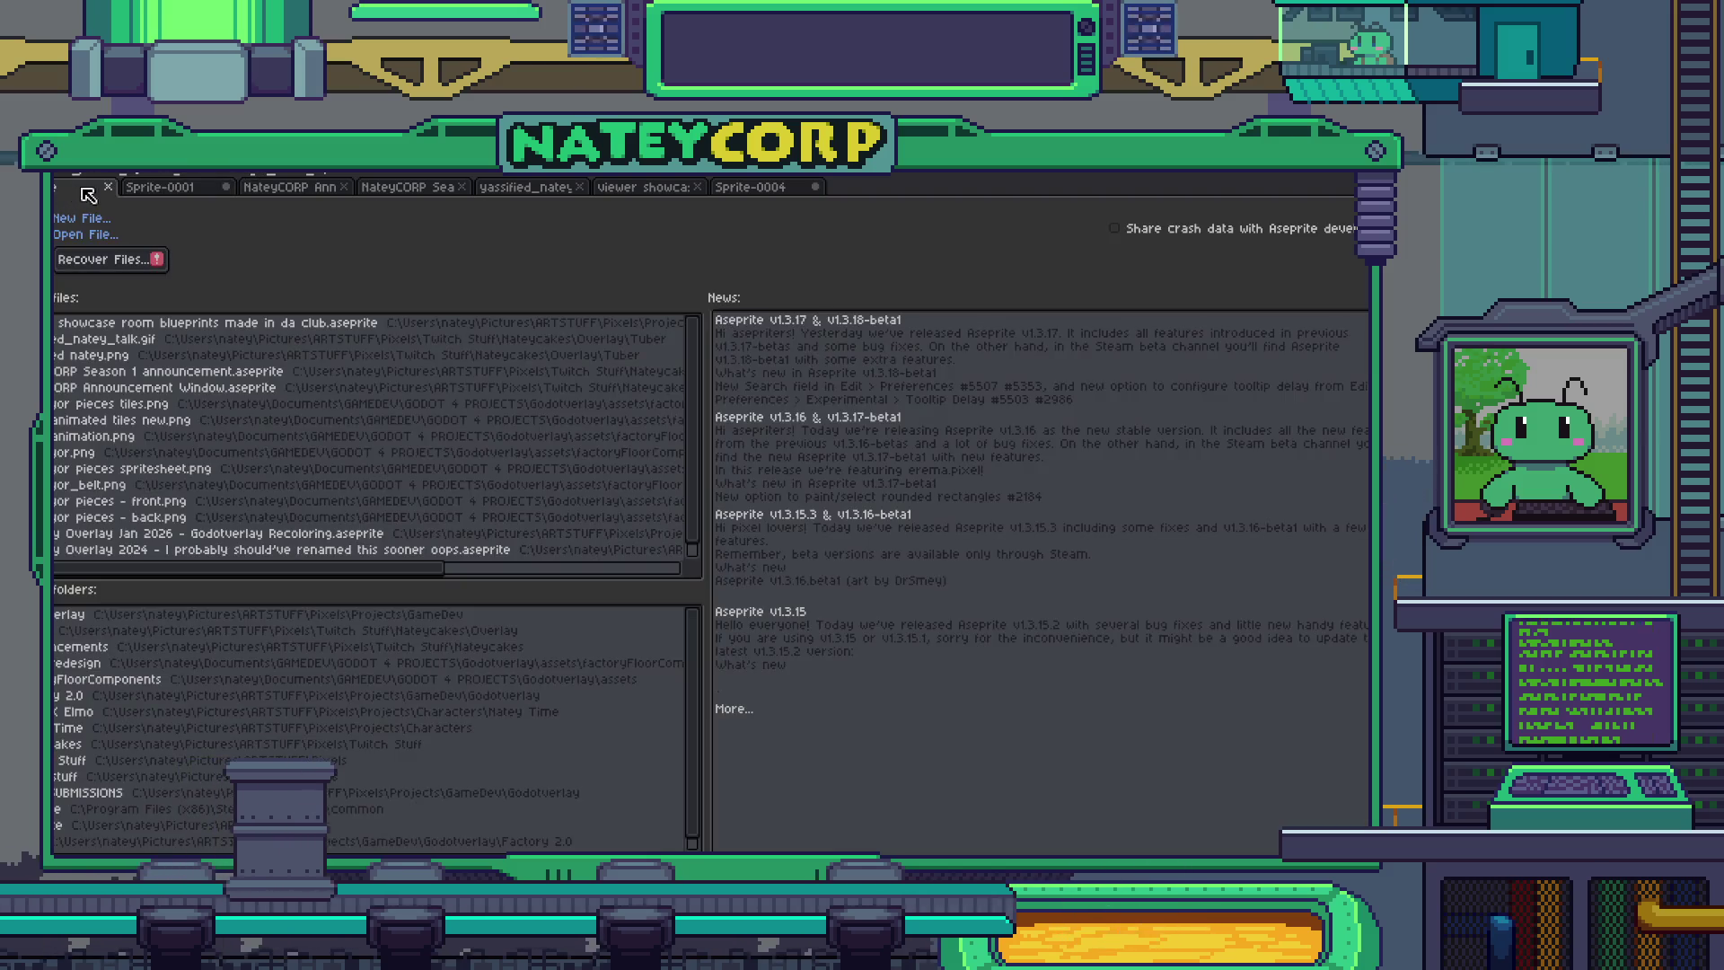
pyautogui.click(143, 195)
pyautogui.click(332, 193)
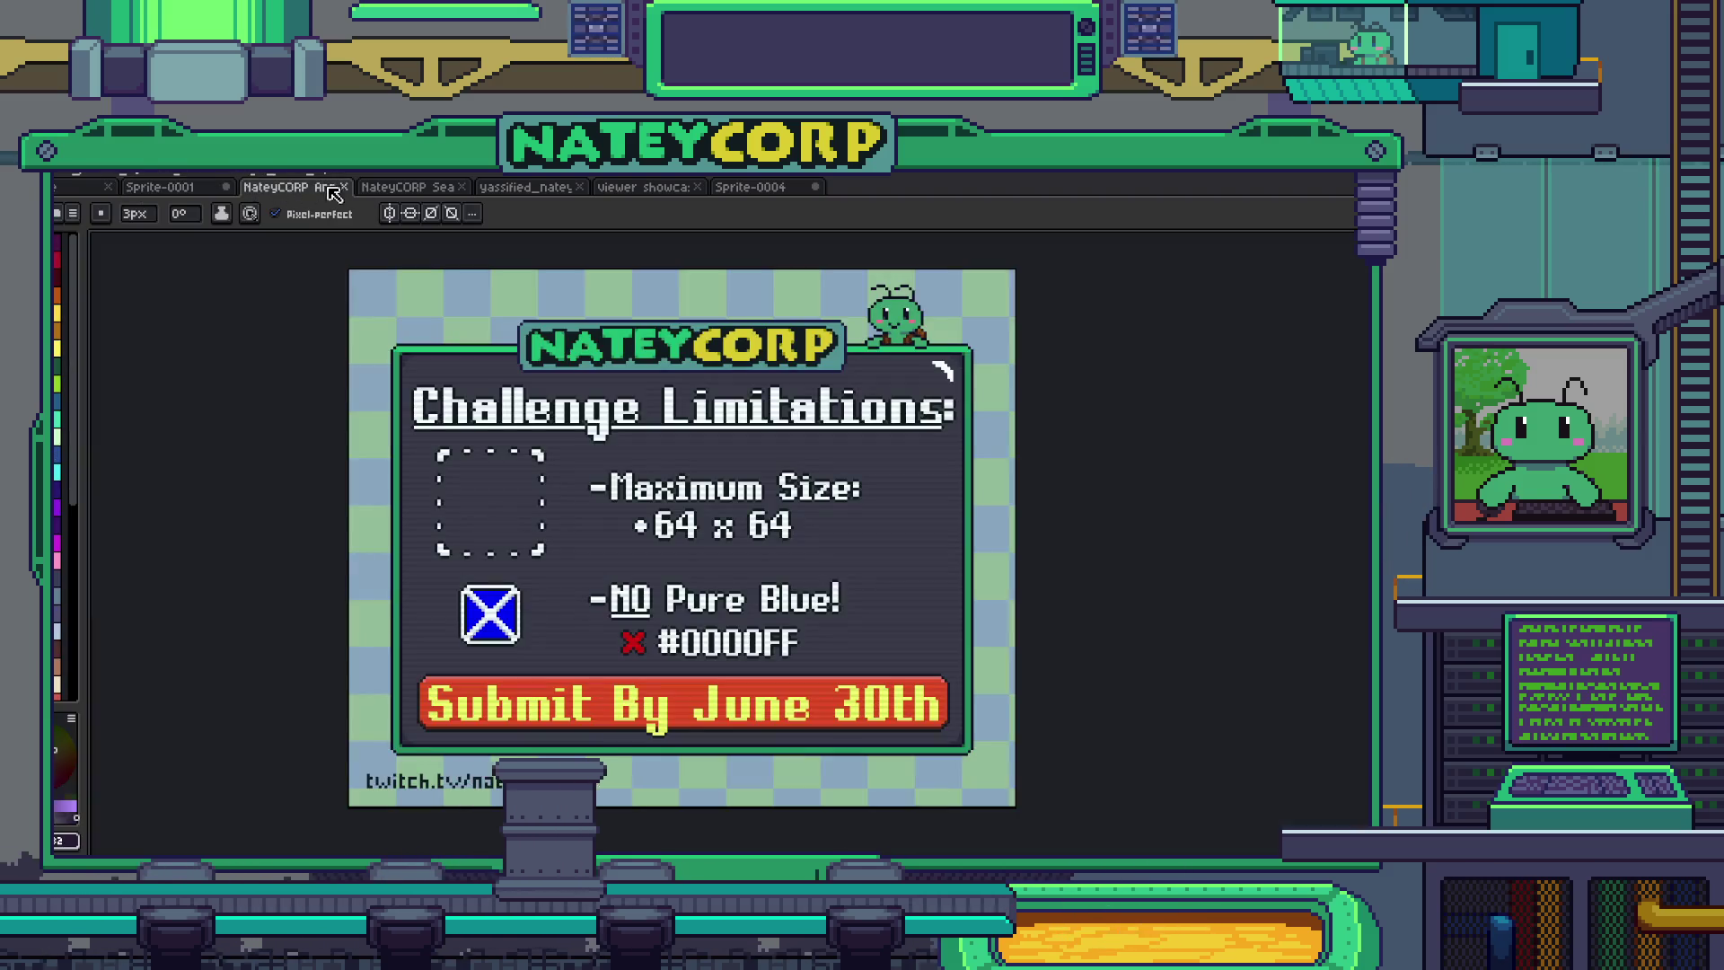
pyautogui.click(423, 187)
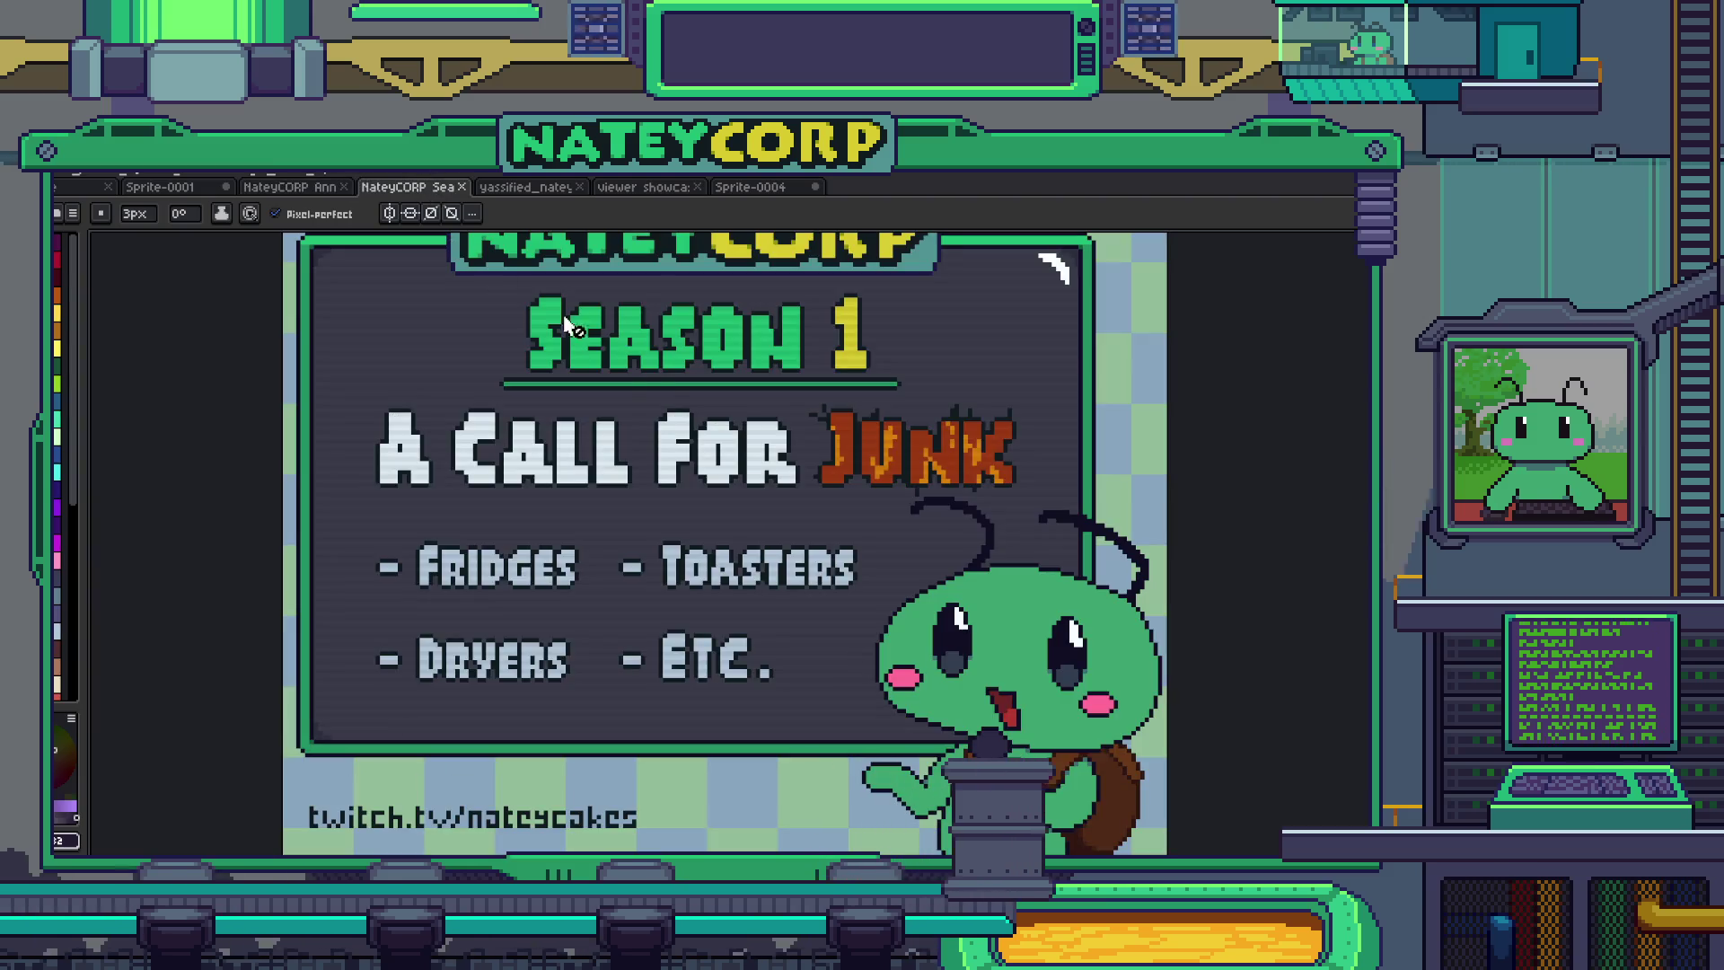
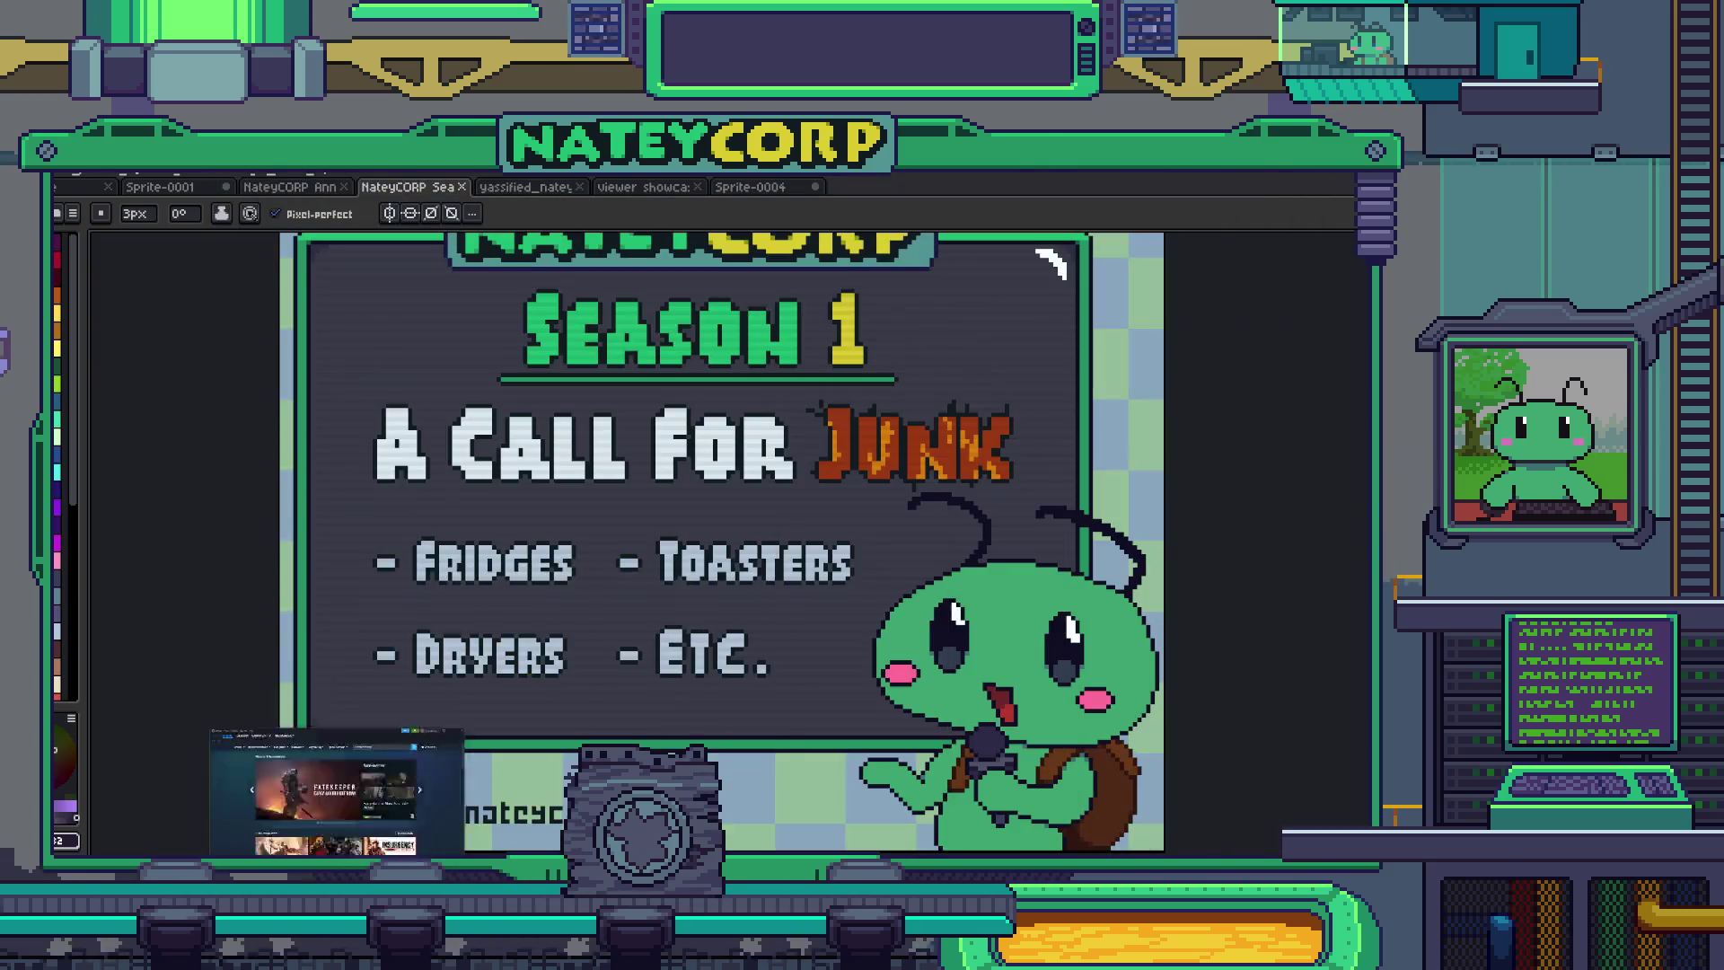
# - Switch from Aseprite to the Godot editor showing gaming_overlay_room.gd
pyautogui.hotkey('alt', 'Tab')
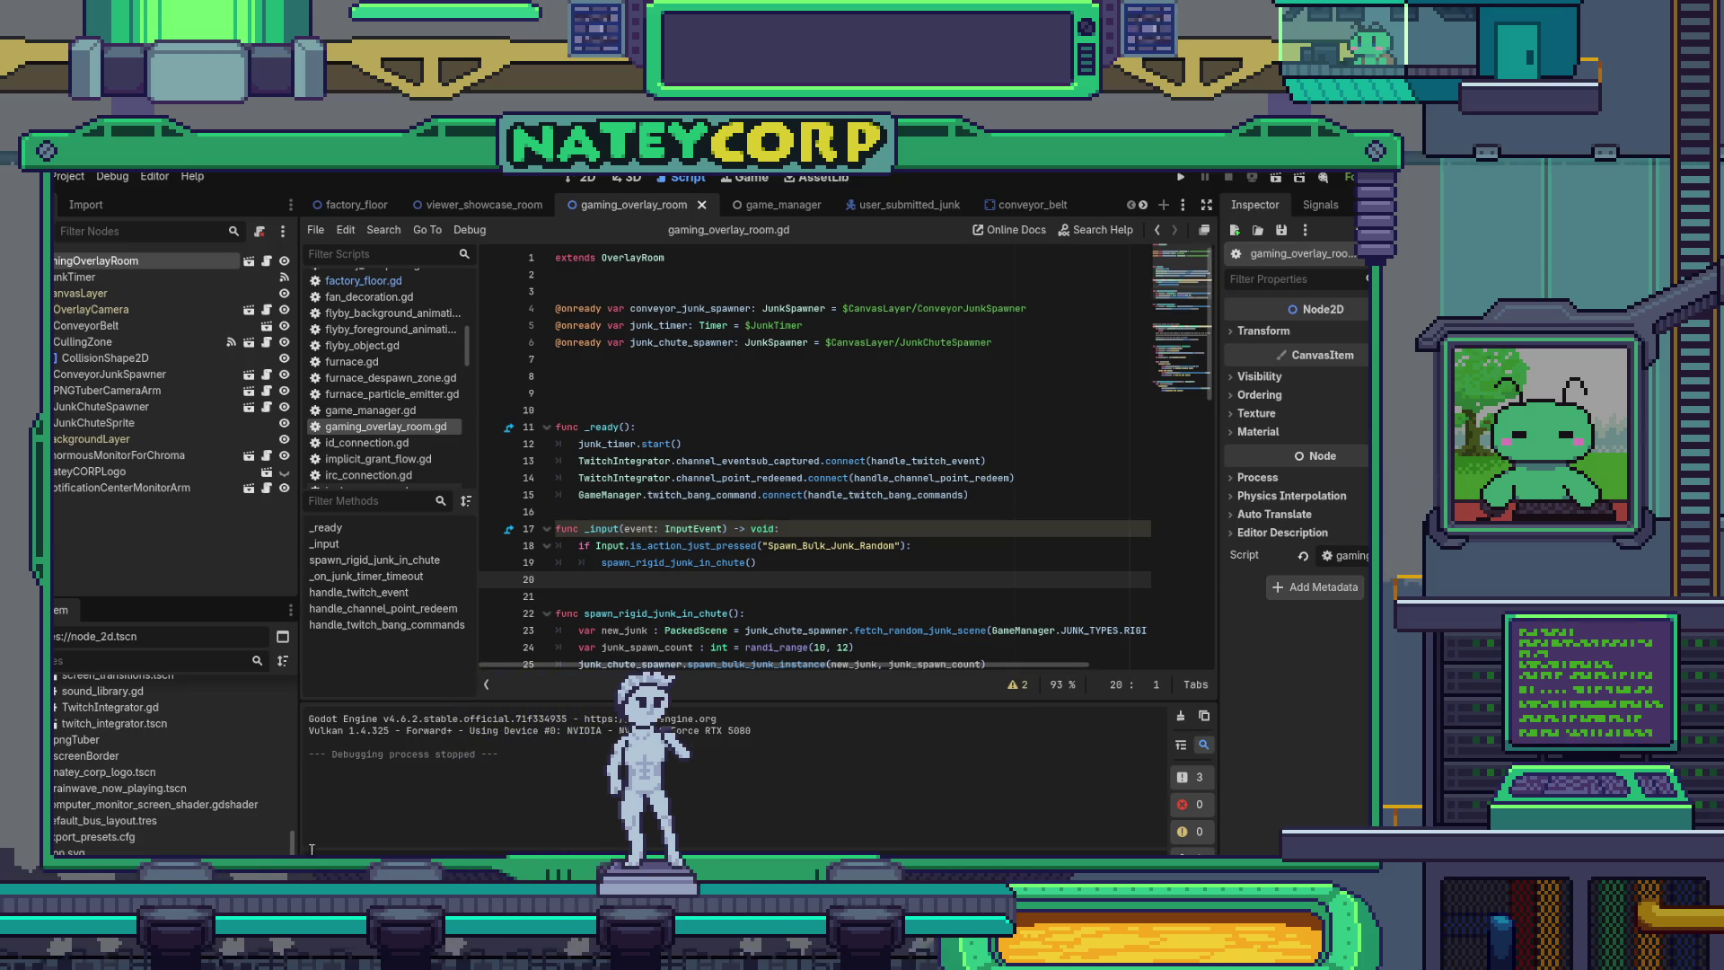
# - Open the viewer_showcase_room scene and viewer_showcase_room.gd, then bring the Aseprite Season 1 art forward
pyautogui.click(1009, 593)
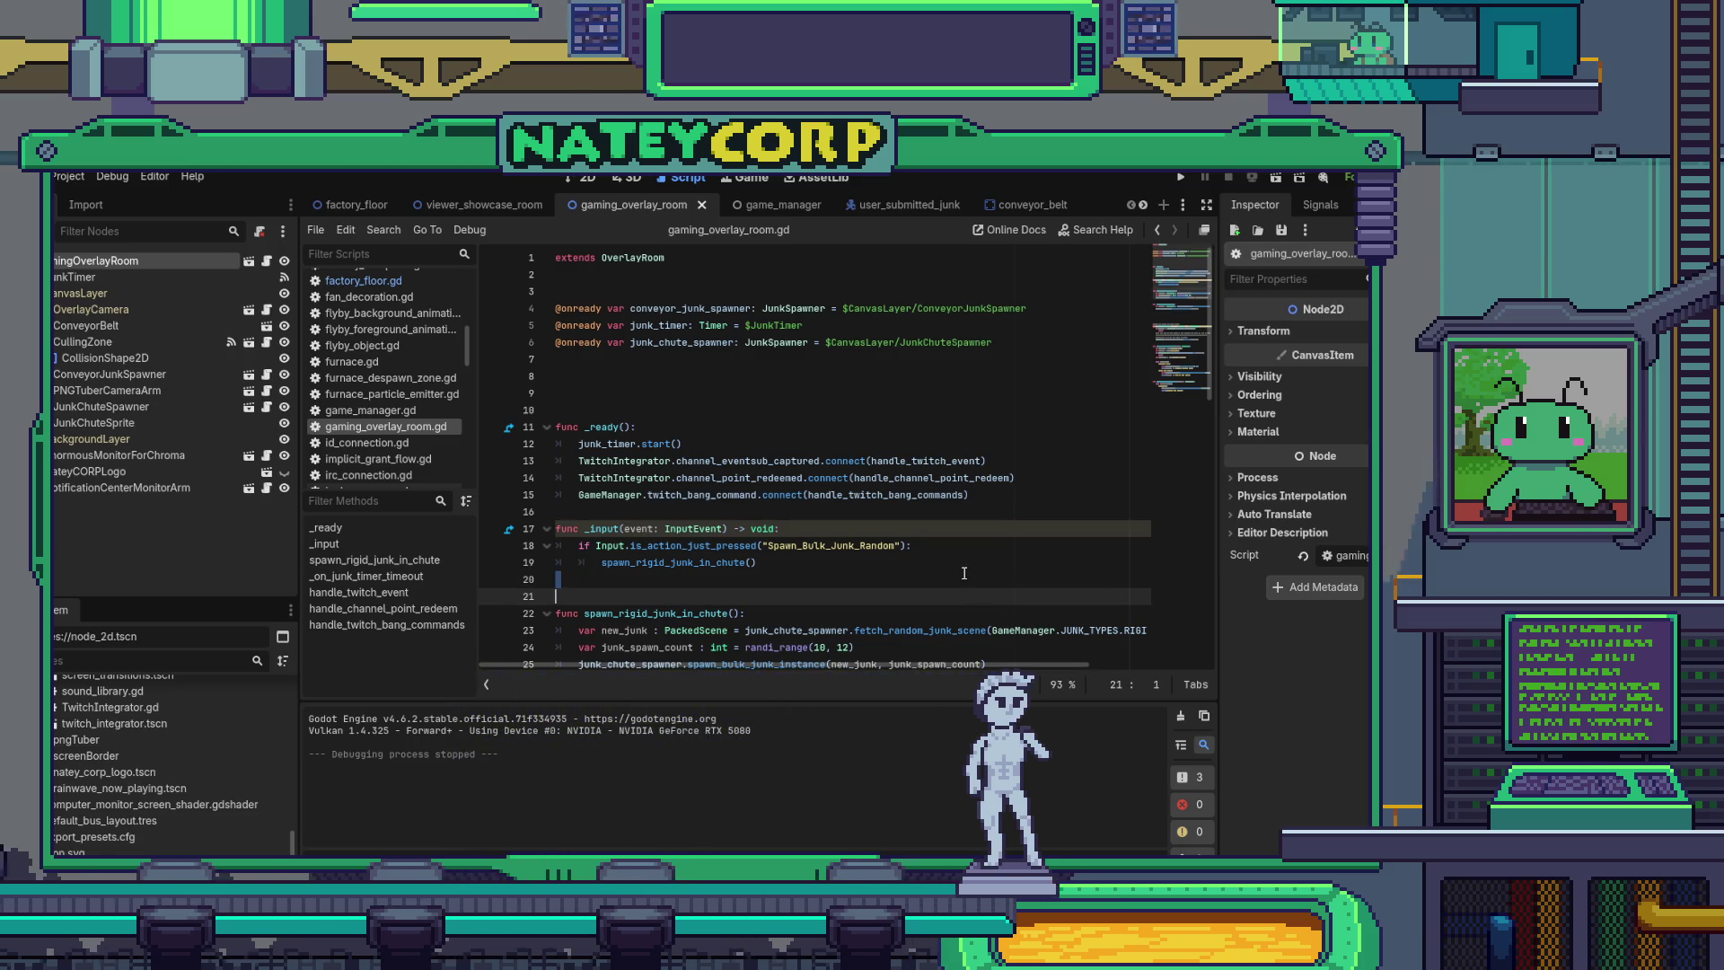
pyautogui.click(963, 573)
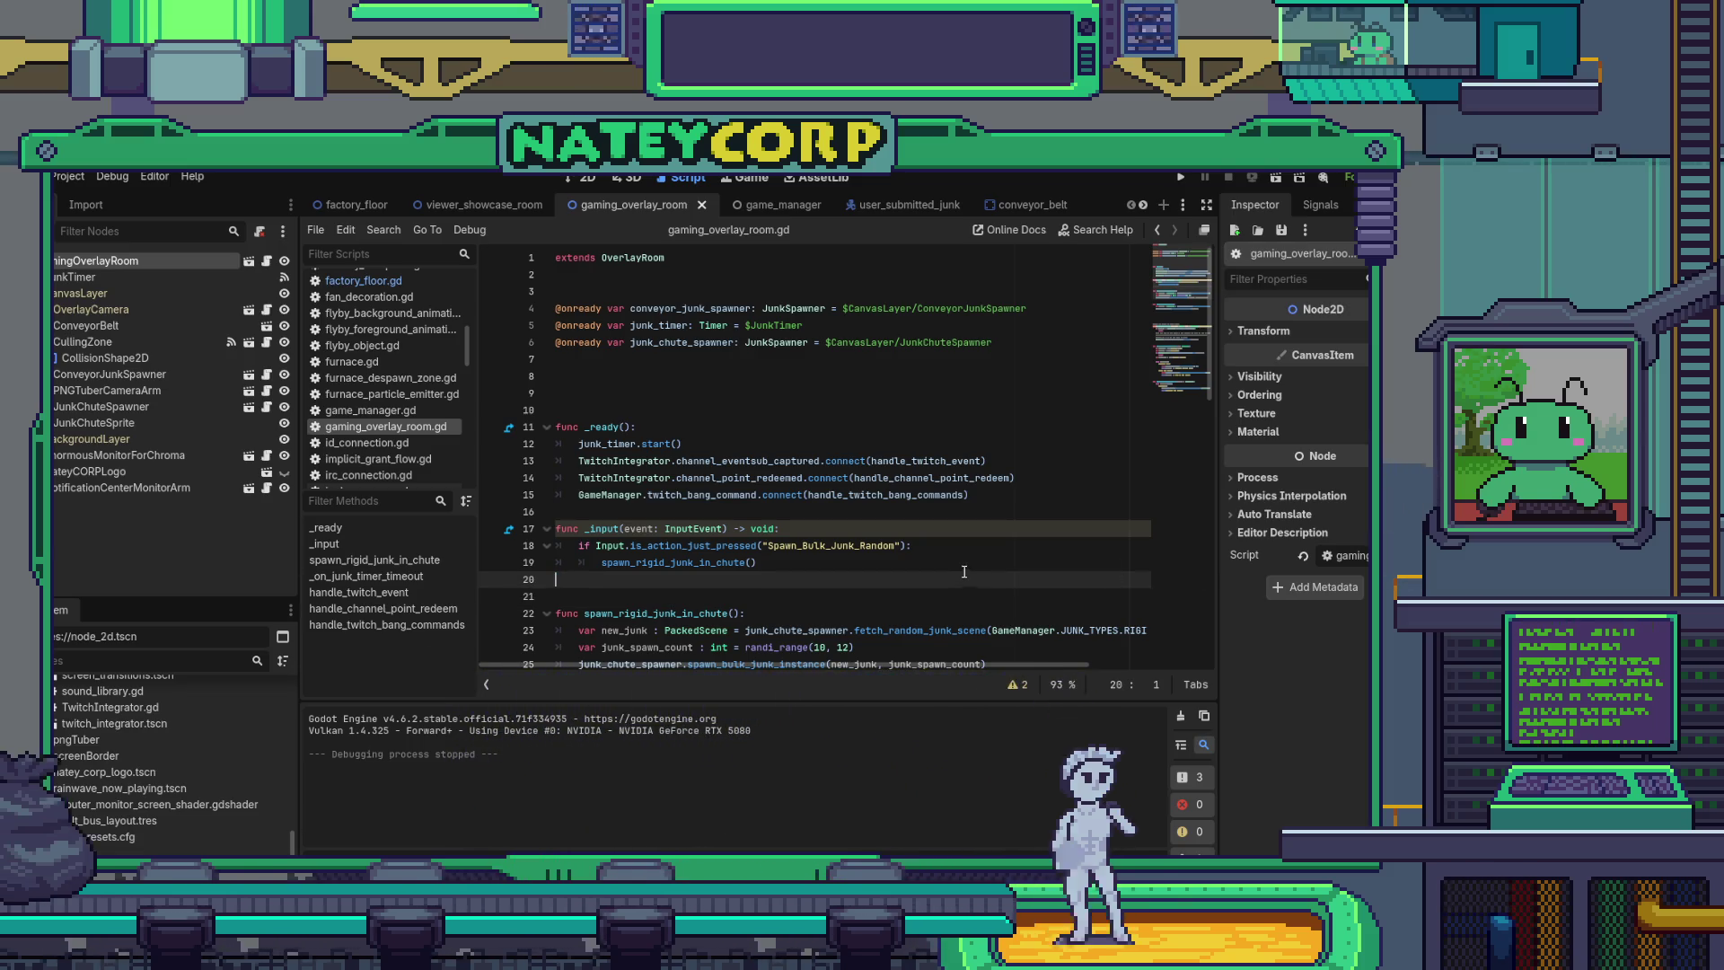
pyautogui.click(418, 210)
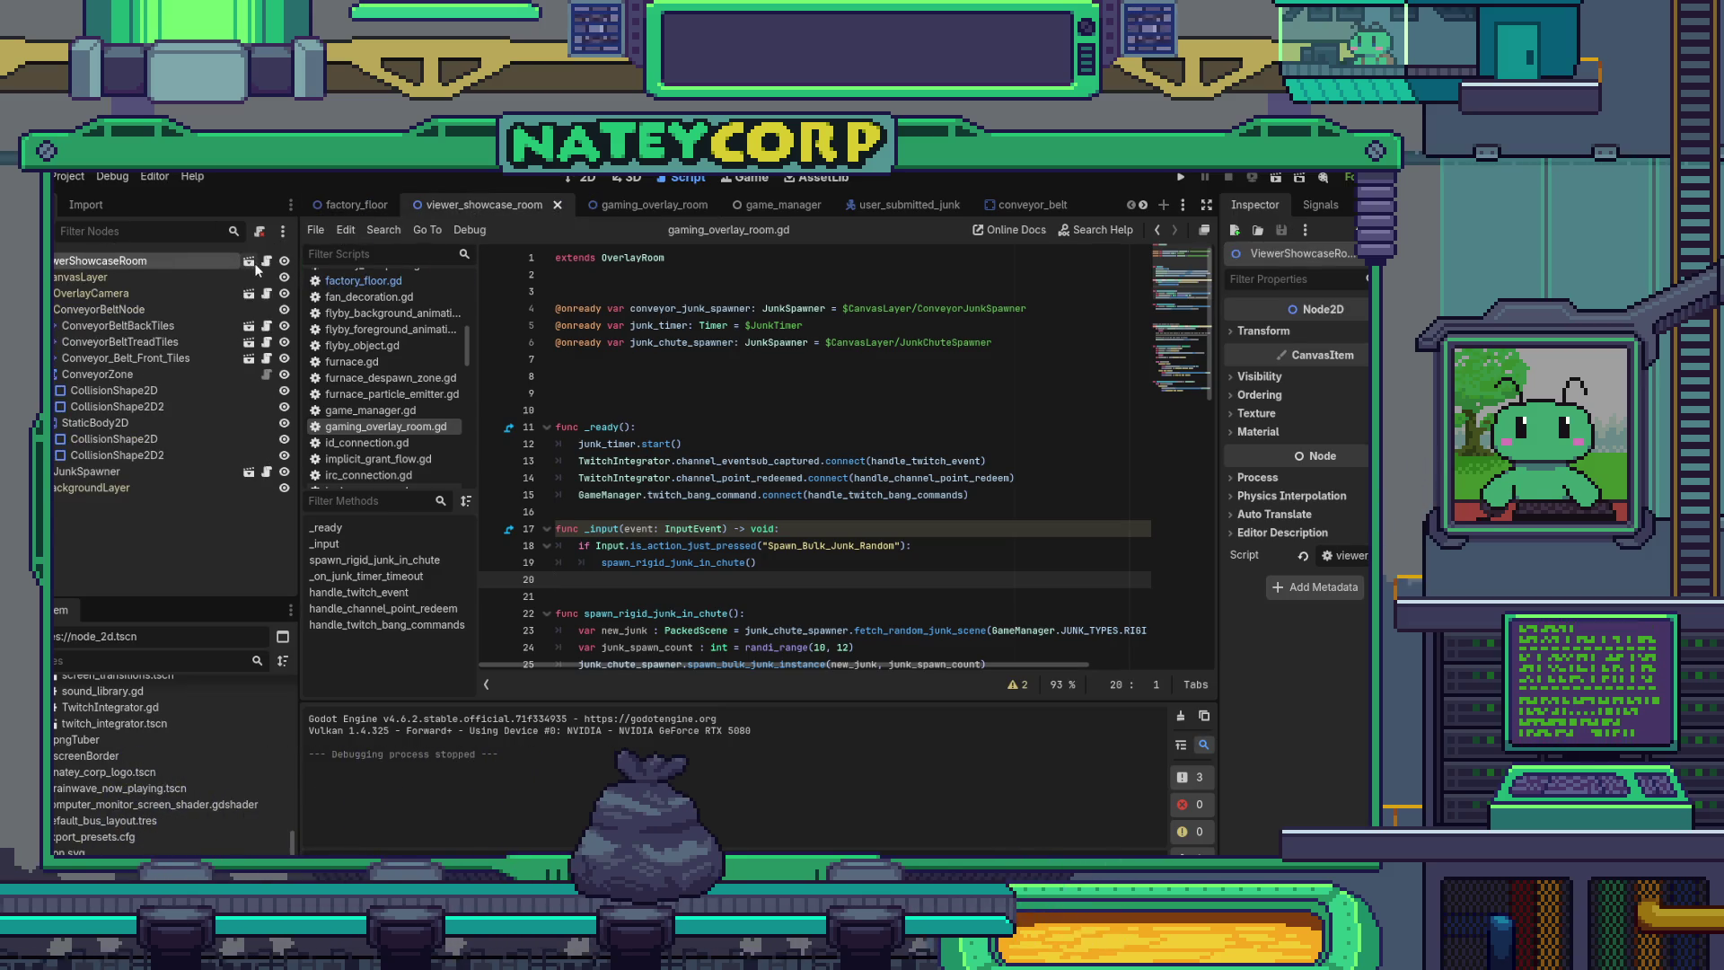
pyautogui.click(266, 261)
pyautogui.click(745, 462)
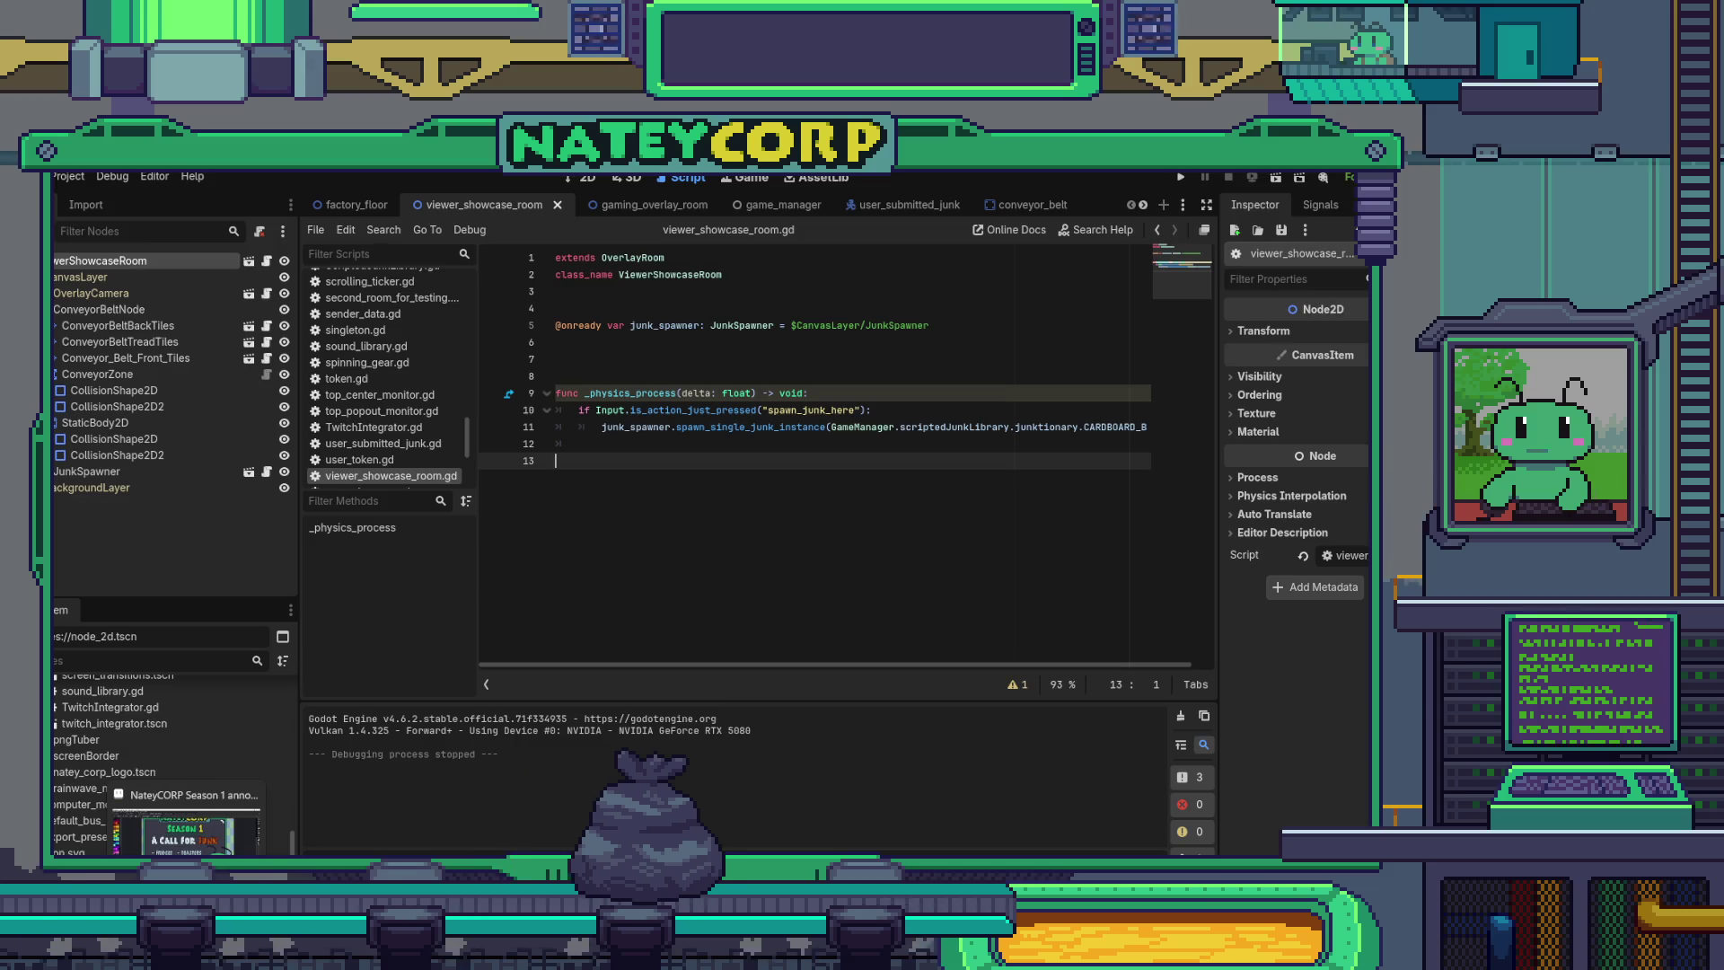
pyautogui.click(186, 830)
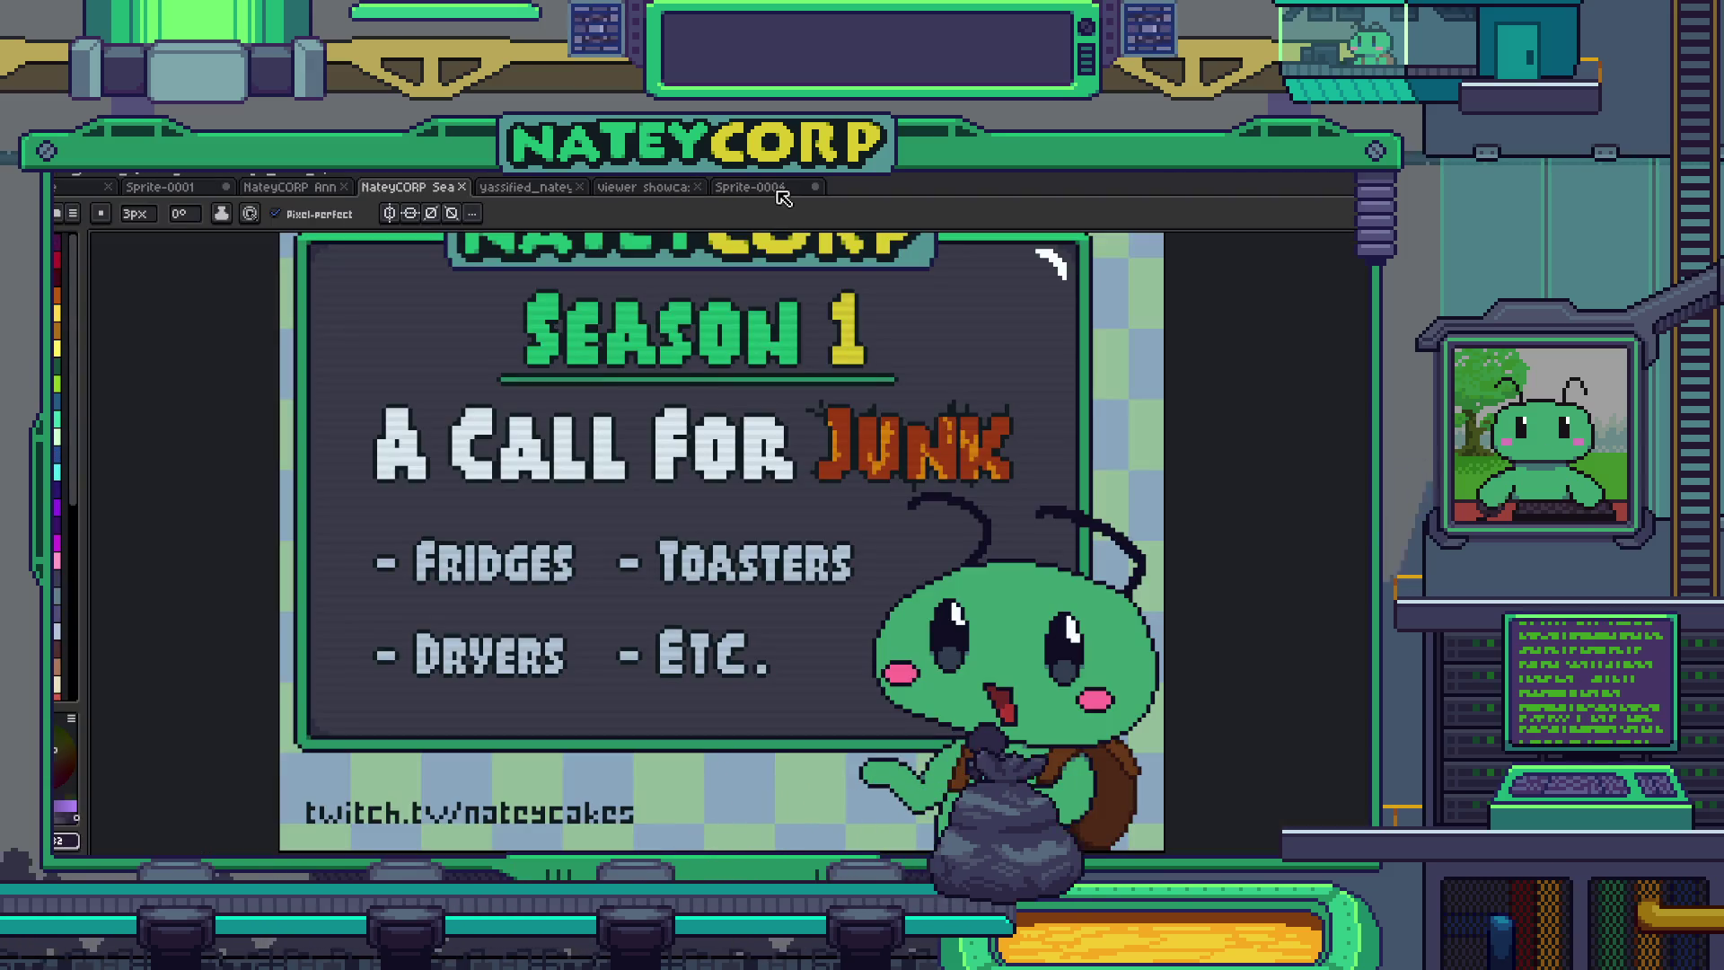
# - Bring up the Room/Showcase sketch in Aseprite with its timeline and layers panel showing
pyautogui.click(643, 187)
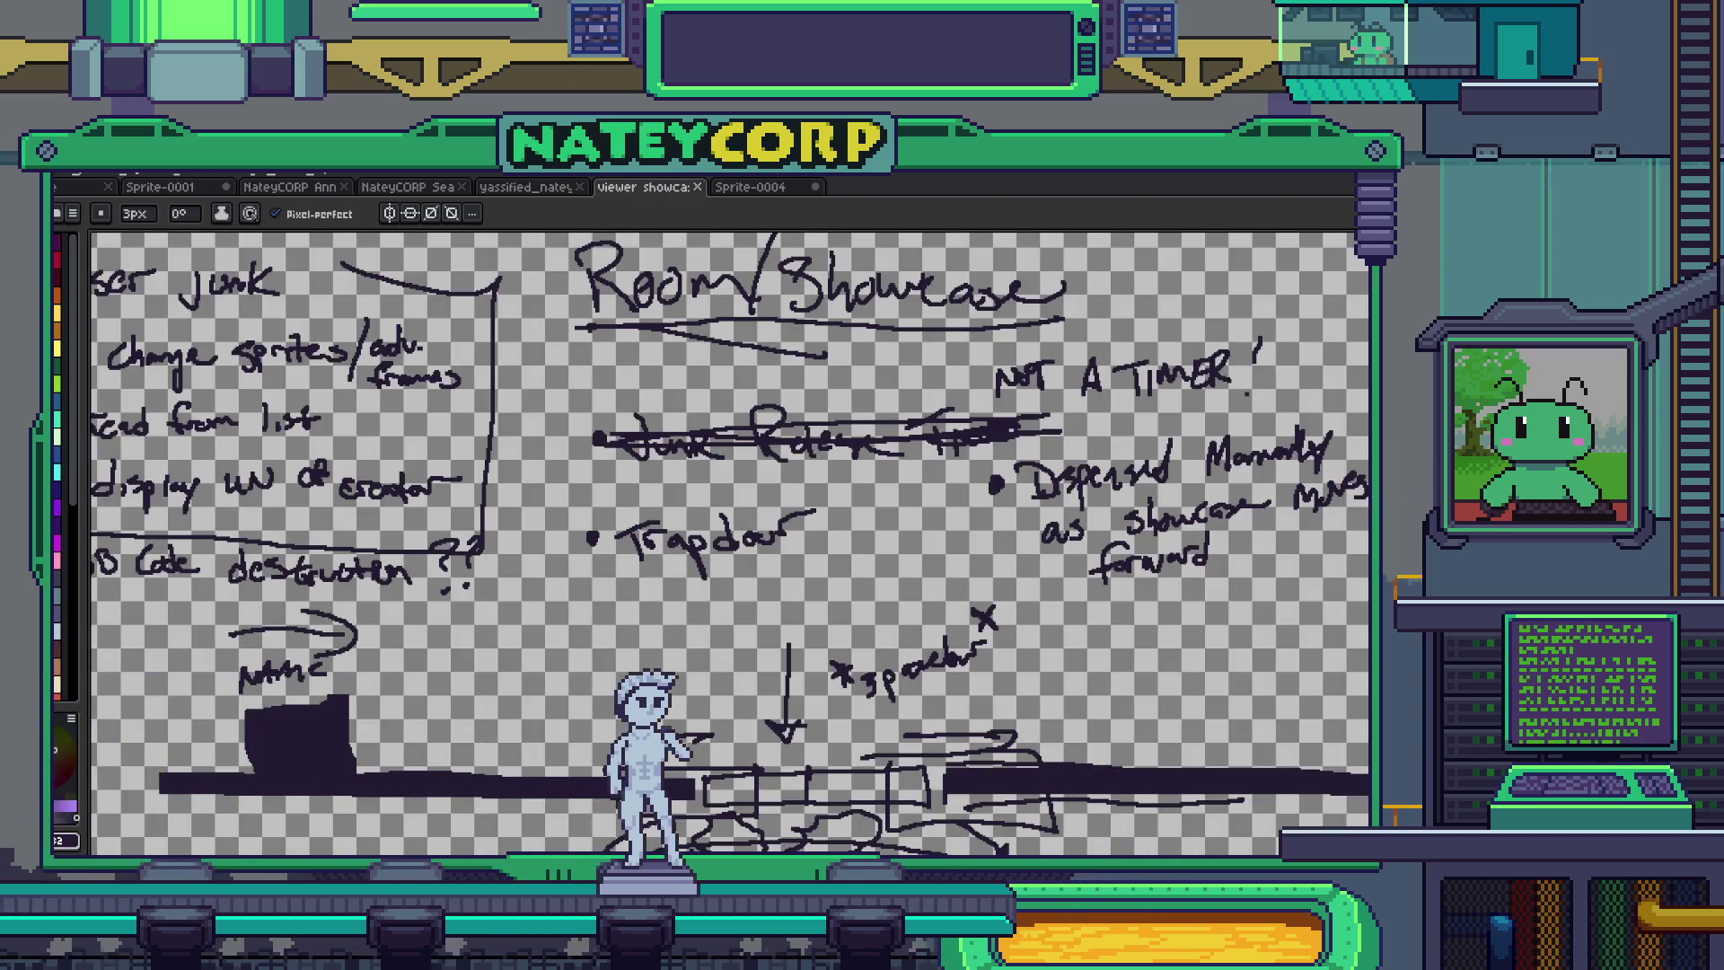
pyautogui.hotkey('alt', 'Tab')
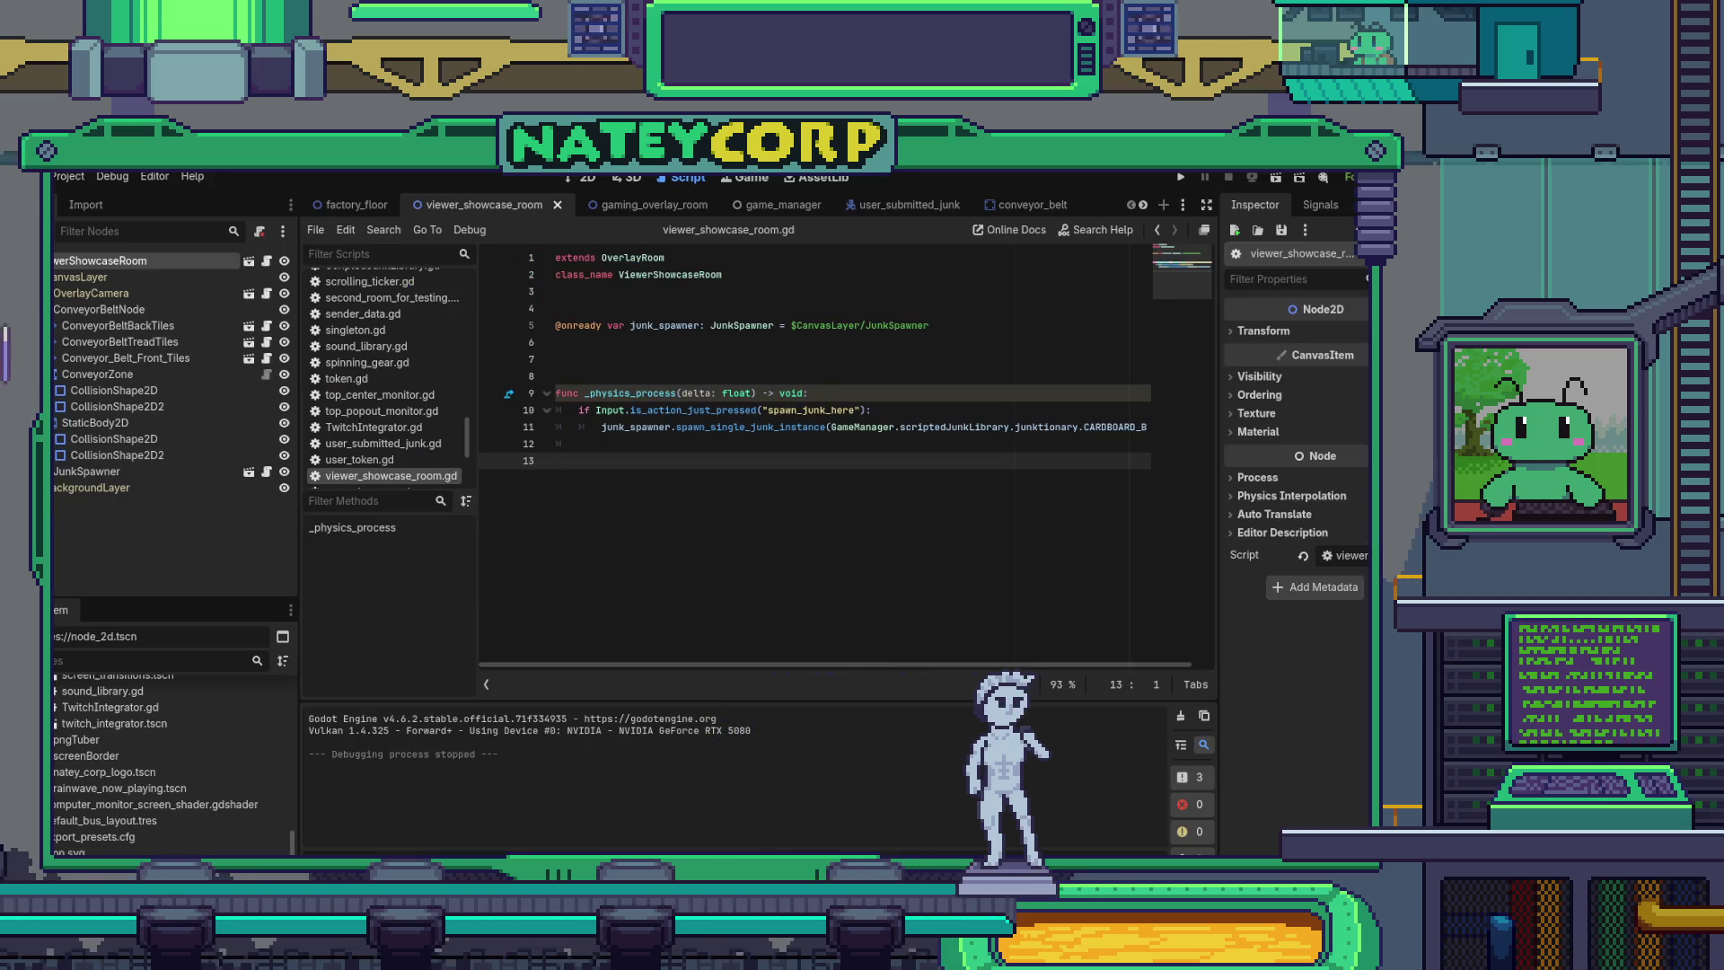
pyautogui.hotkey('alt', 'Tab')
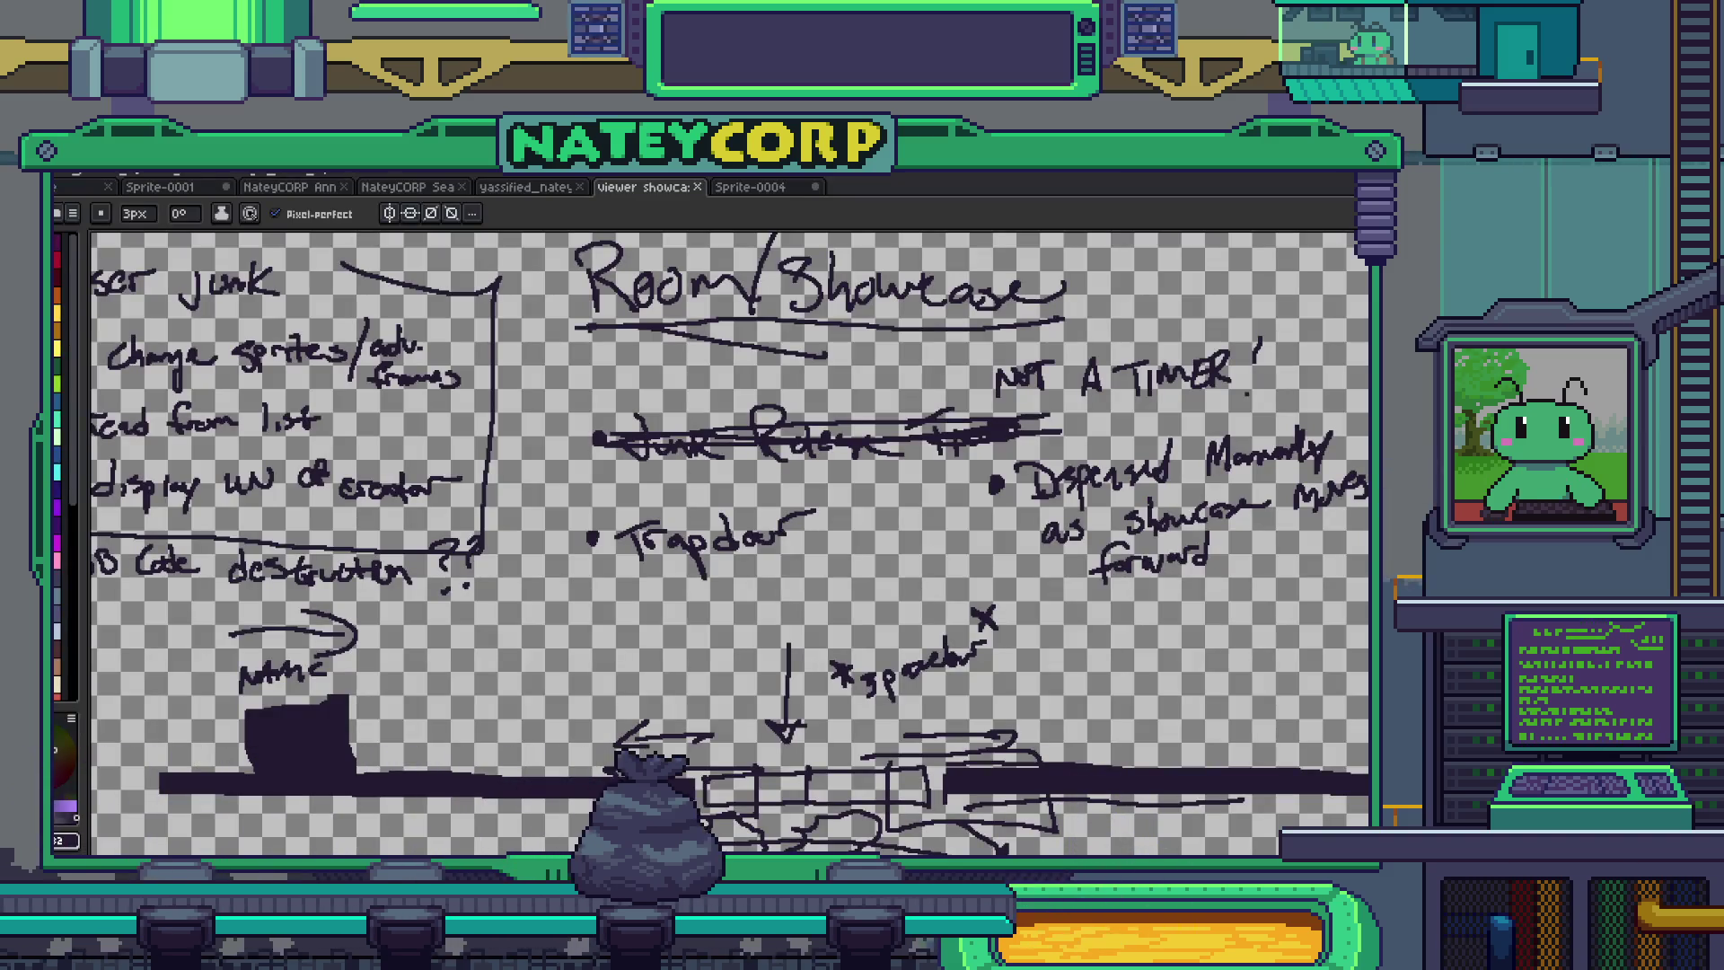
pyautogui.scroll(-2, 1143, 690)
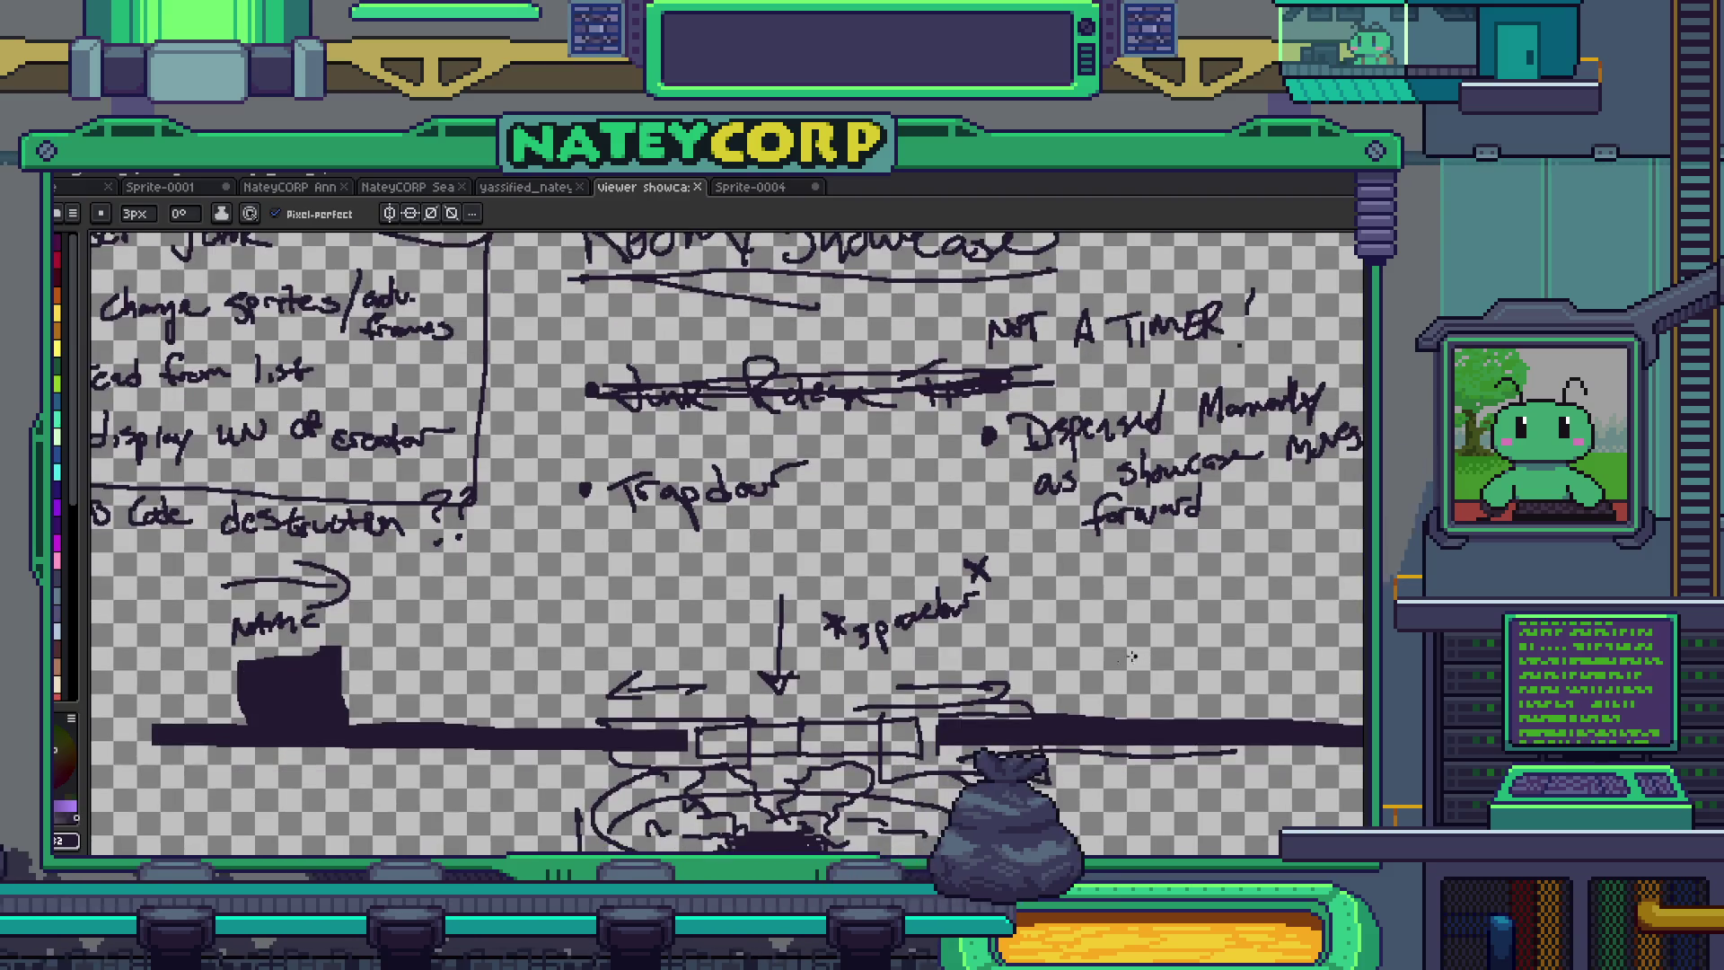
pyautogui.press('Tab')
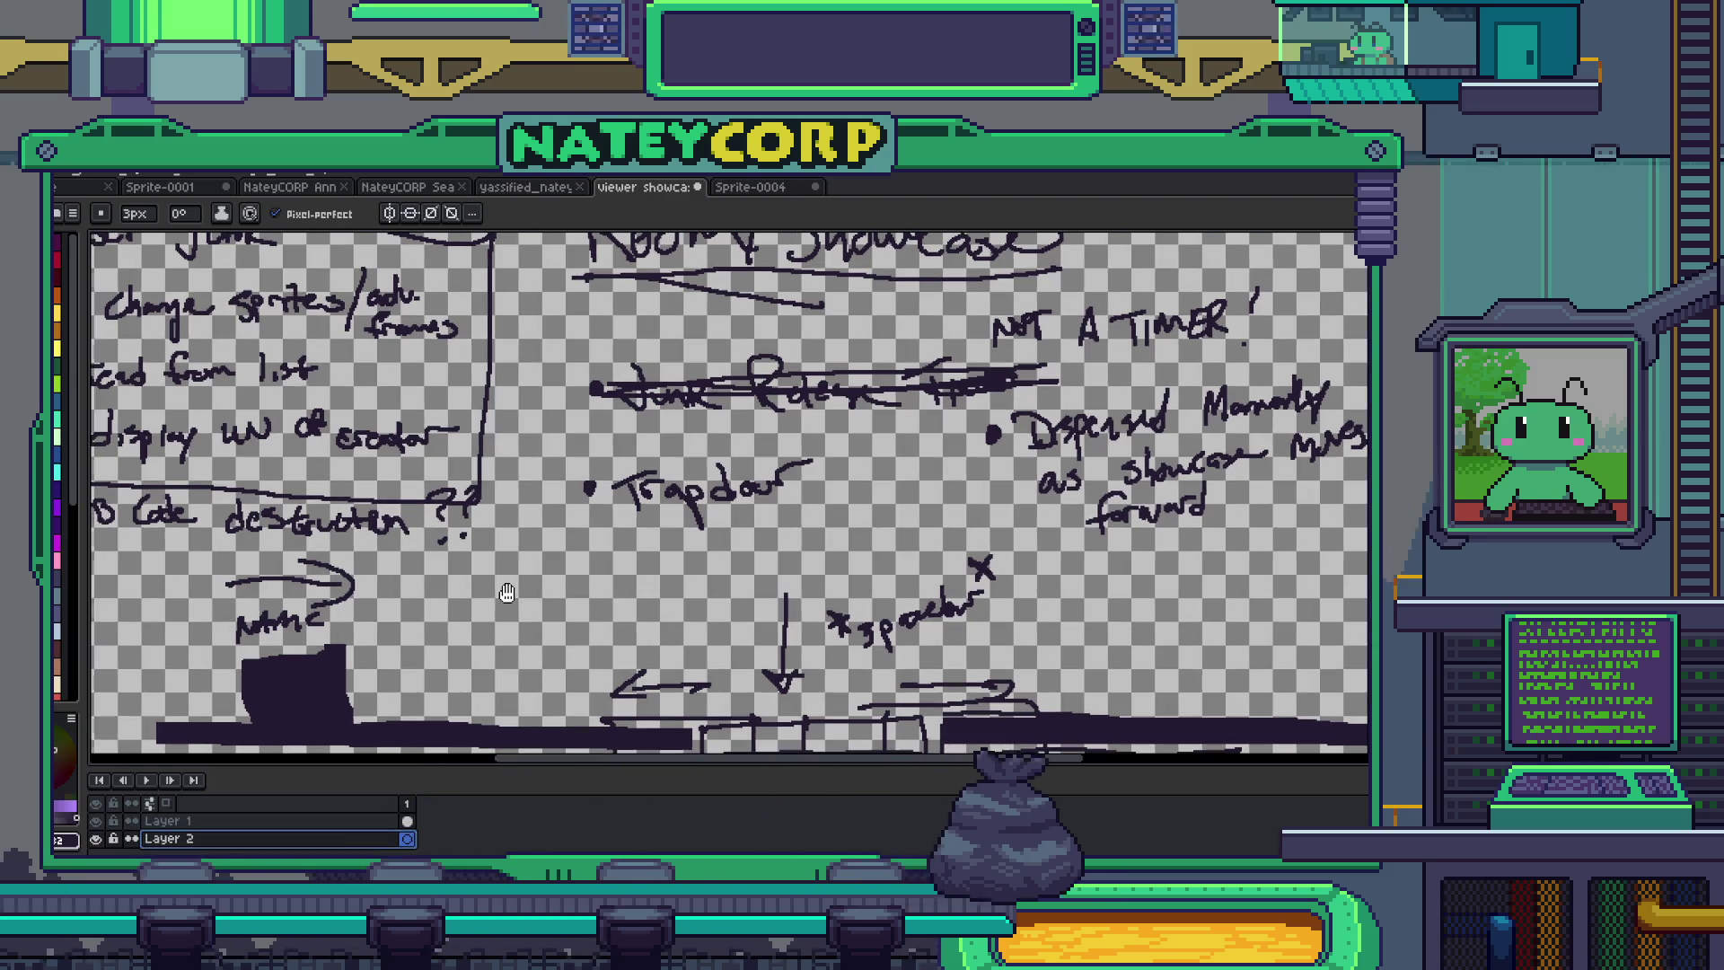
# - Paint-bucket the sketch background white, delete the extra Layer 1, and open Windows search
pyautogui.press('g')
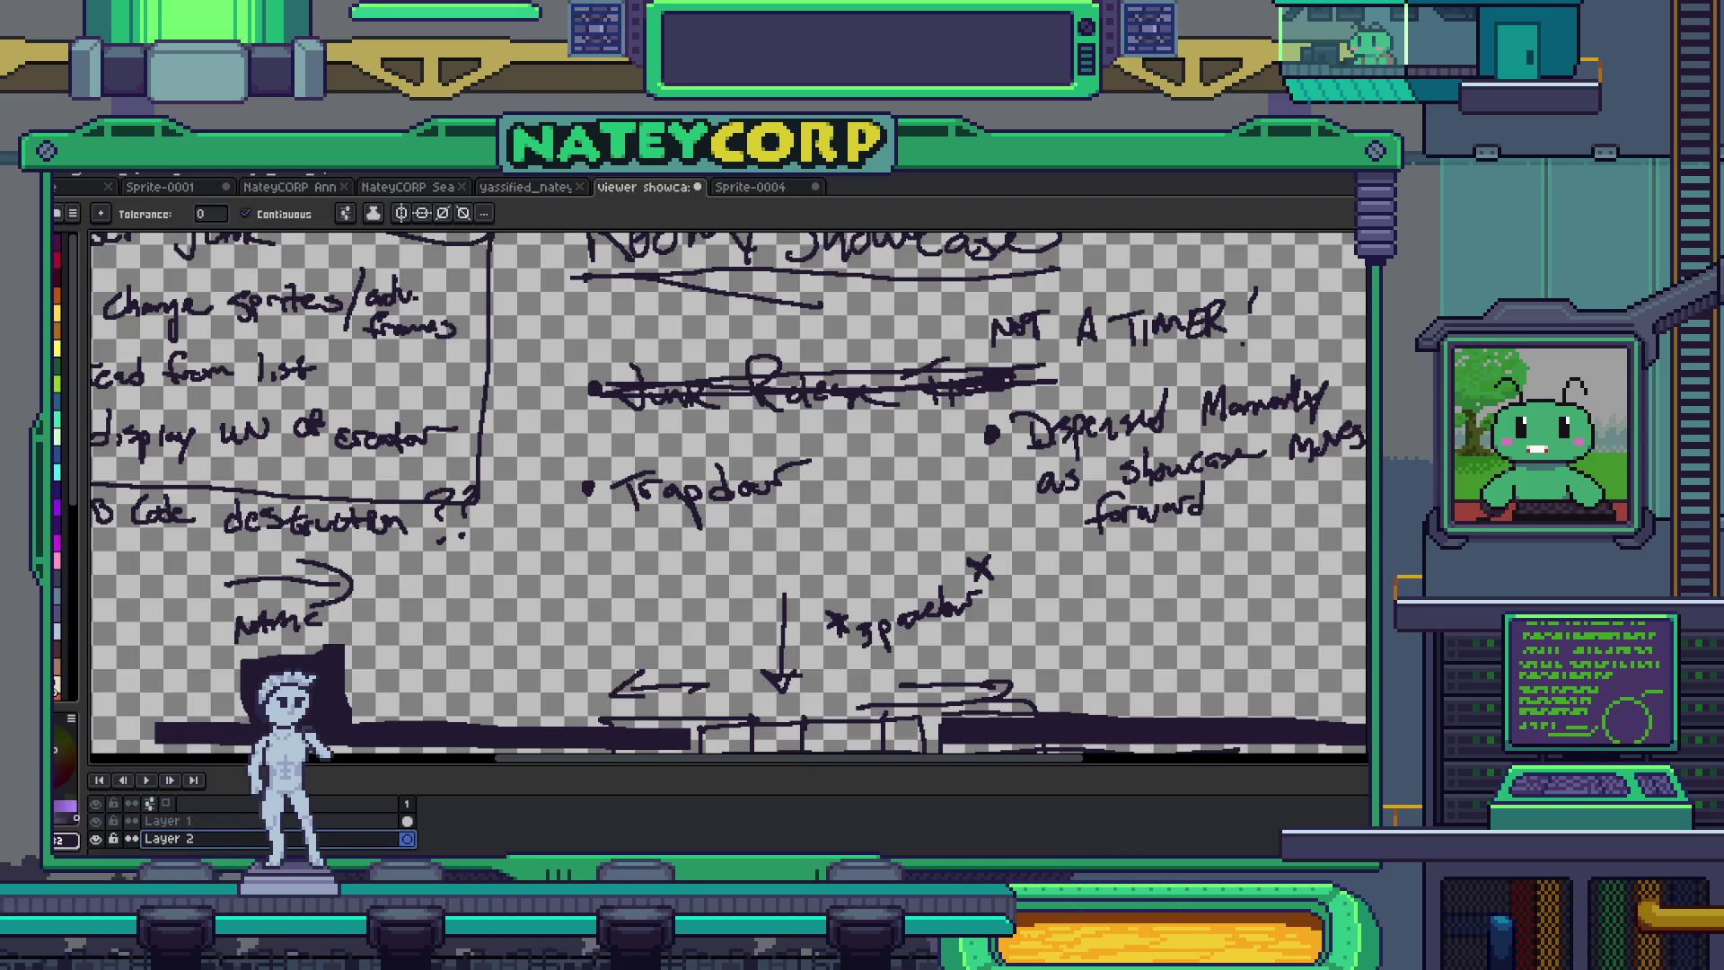
pyautogui.click(412, 647)
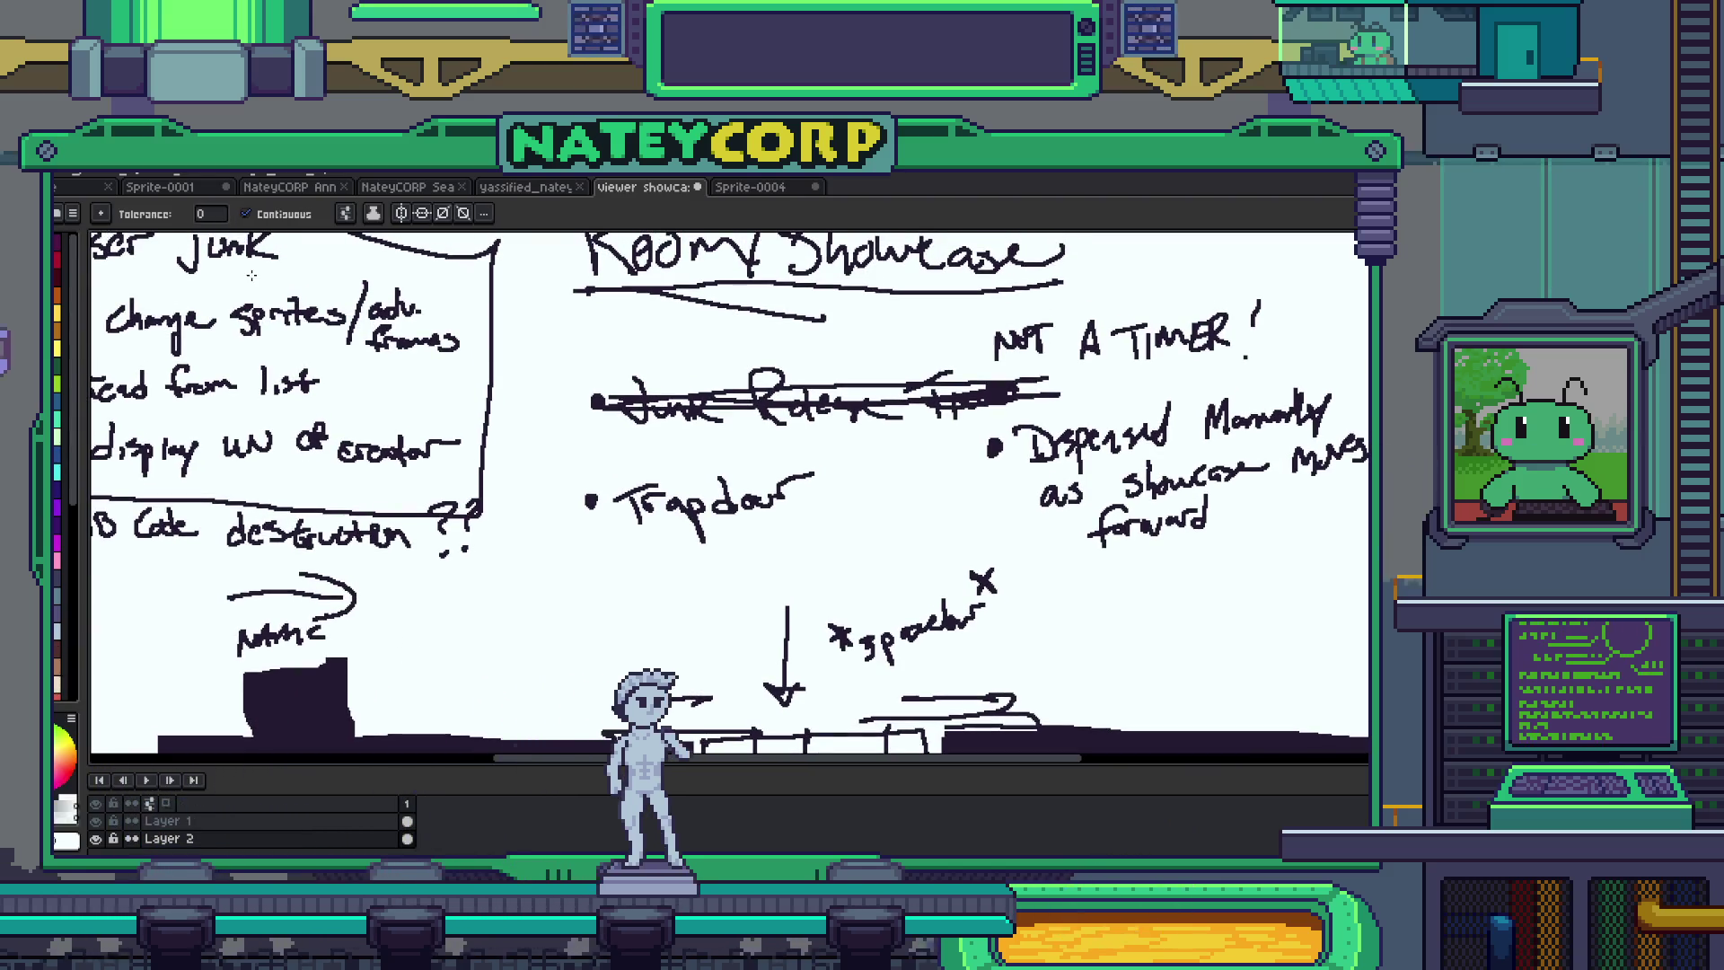
pyautogui.rightClick(201, 822)
pyautogui.click(251, 803)
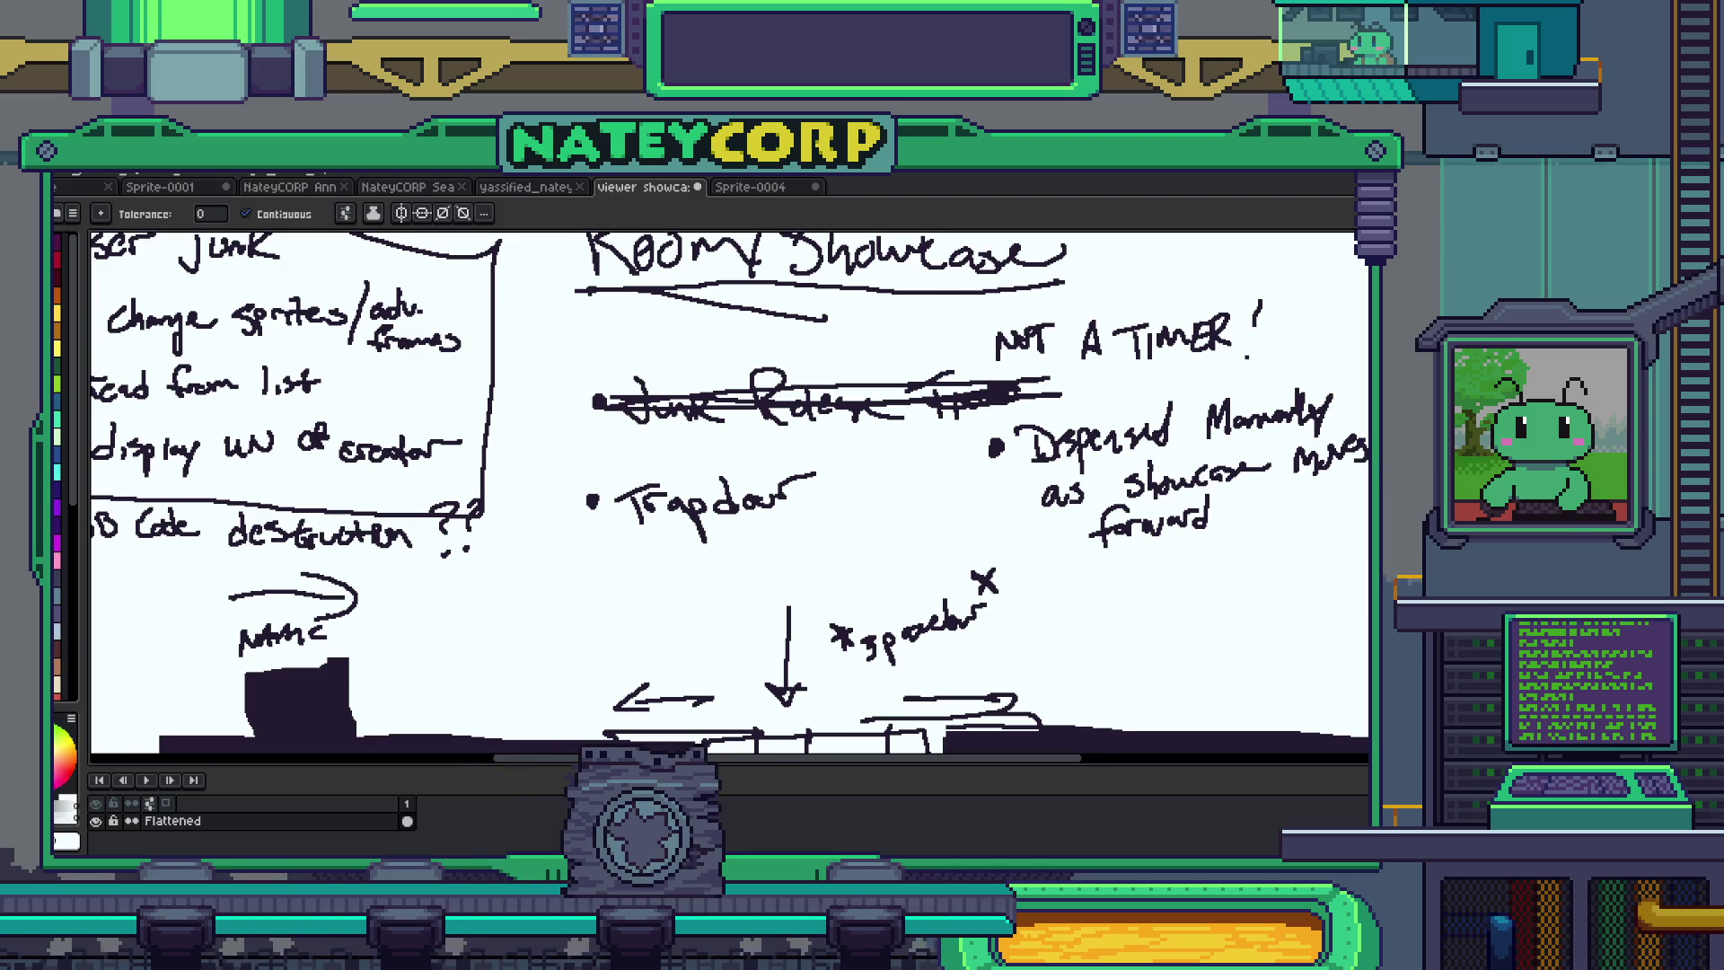
pyautogui.press('super')
# - Launch PureRef, dismiss its update notice, paste the whiteboard sketch onto the unlocked canvas, and return to Godot
pyautogui.write('purere')
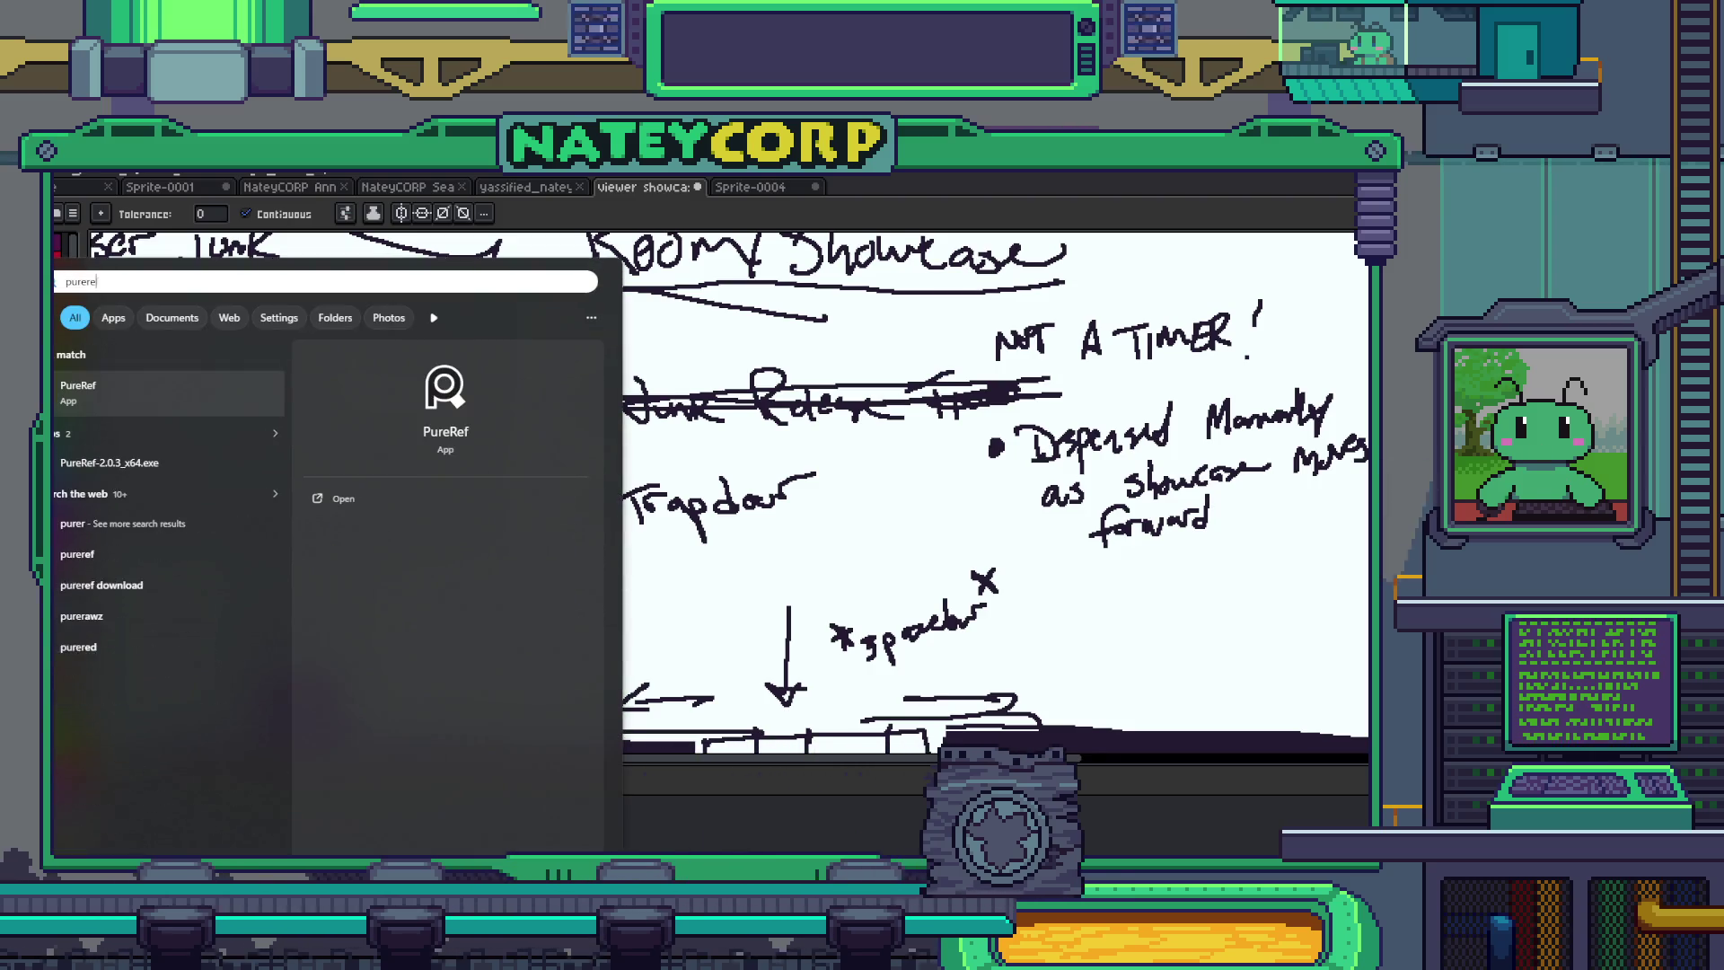
pyautogui.press('Return')
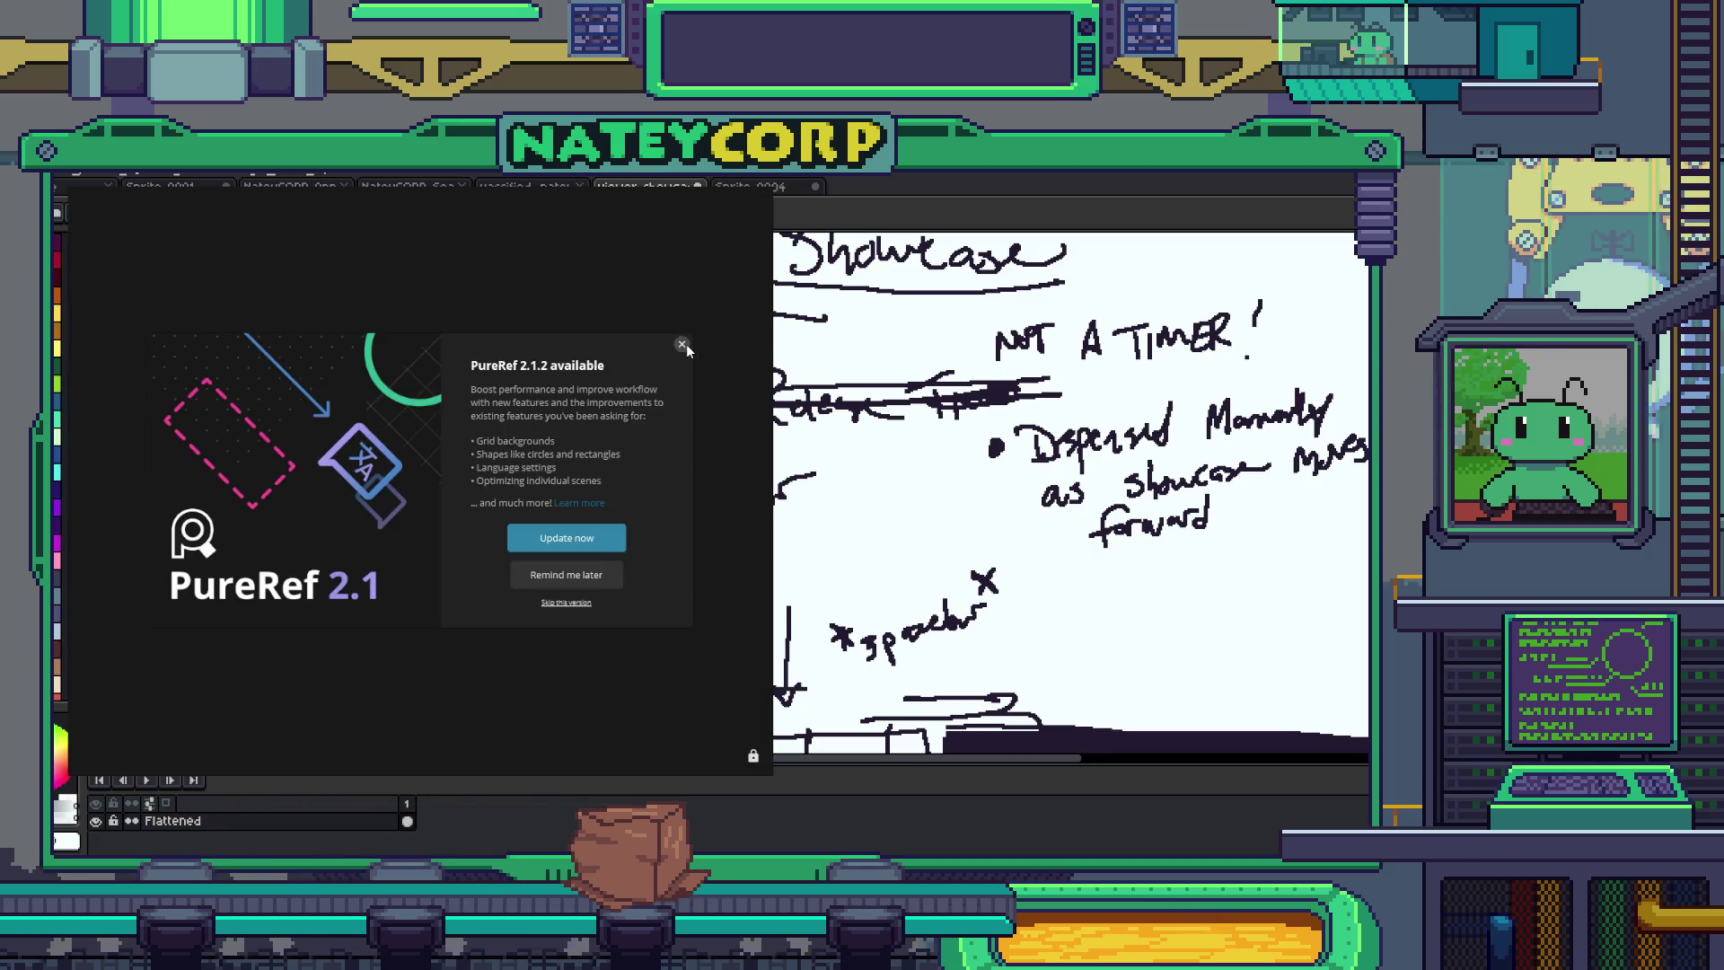
pyautogui.click(682, 344)
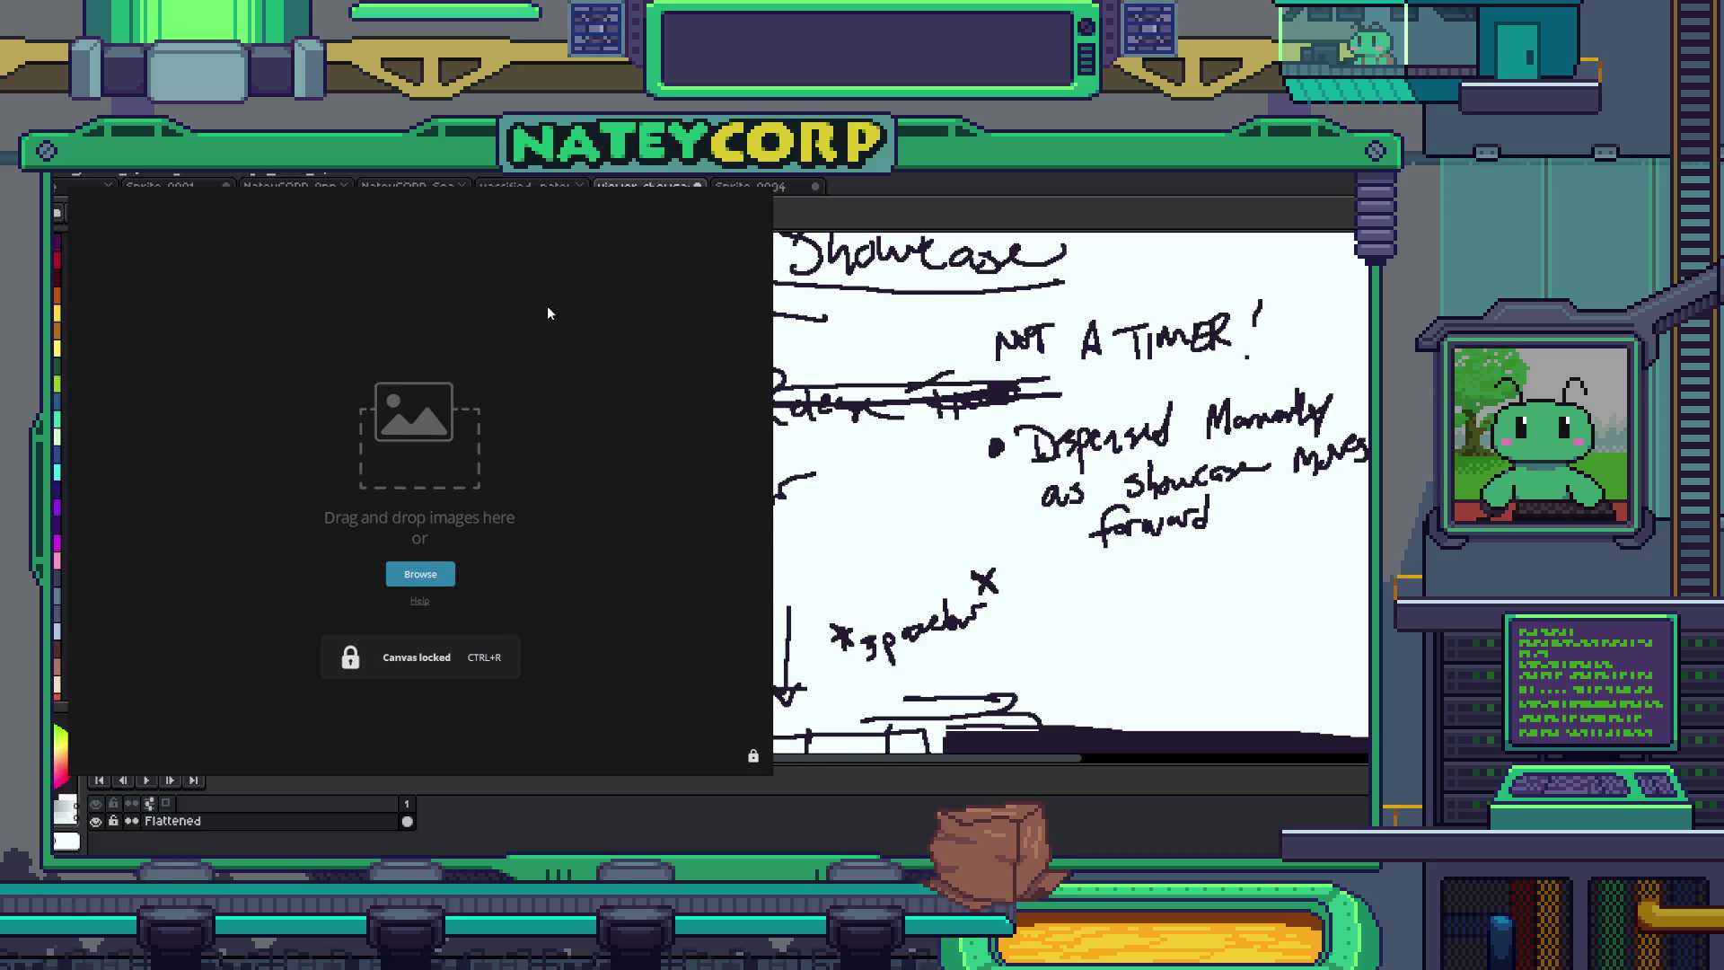
pyautogui.hotkey('ctrl', 'r')
pyautogui.hotkey('ctrl', 'v')
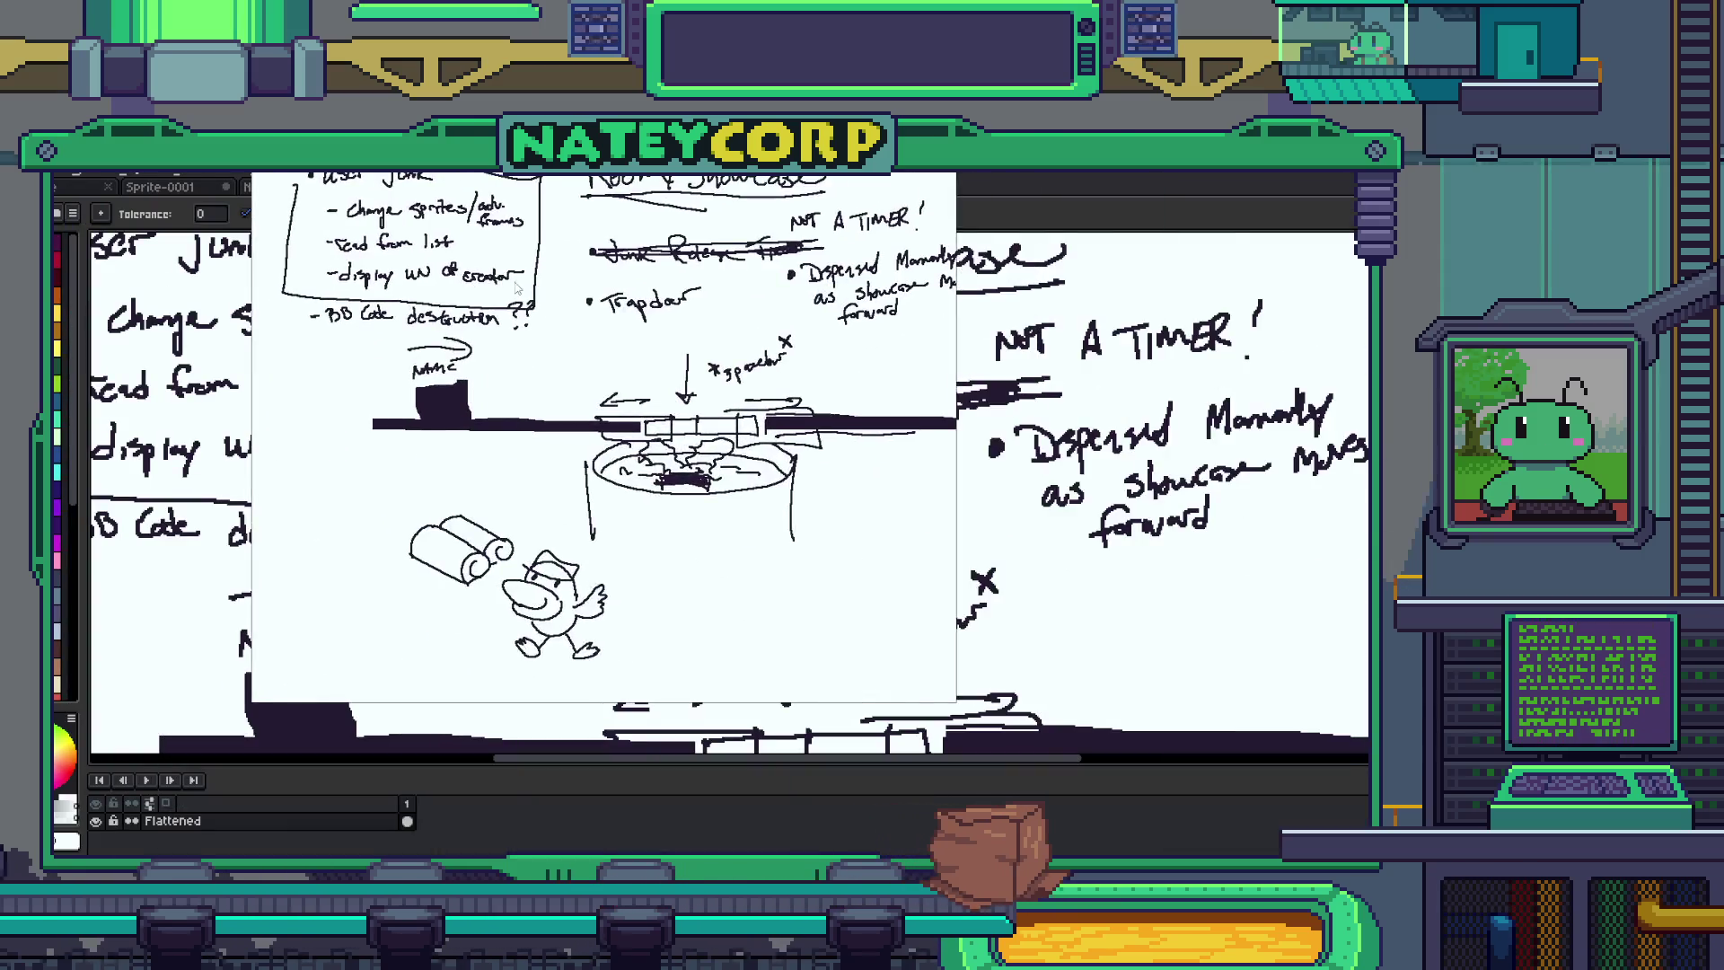
pyautogui.hotkey('alt', 'Tab')
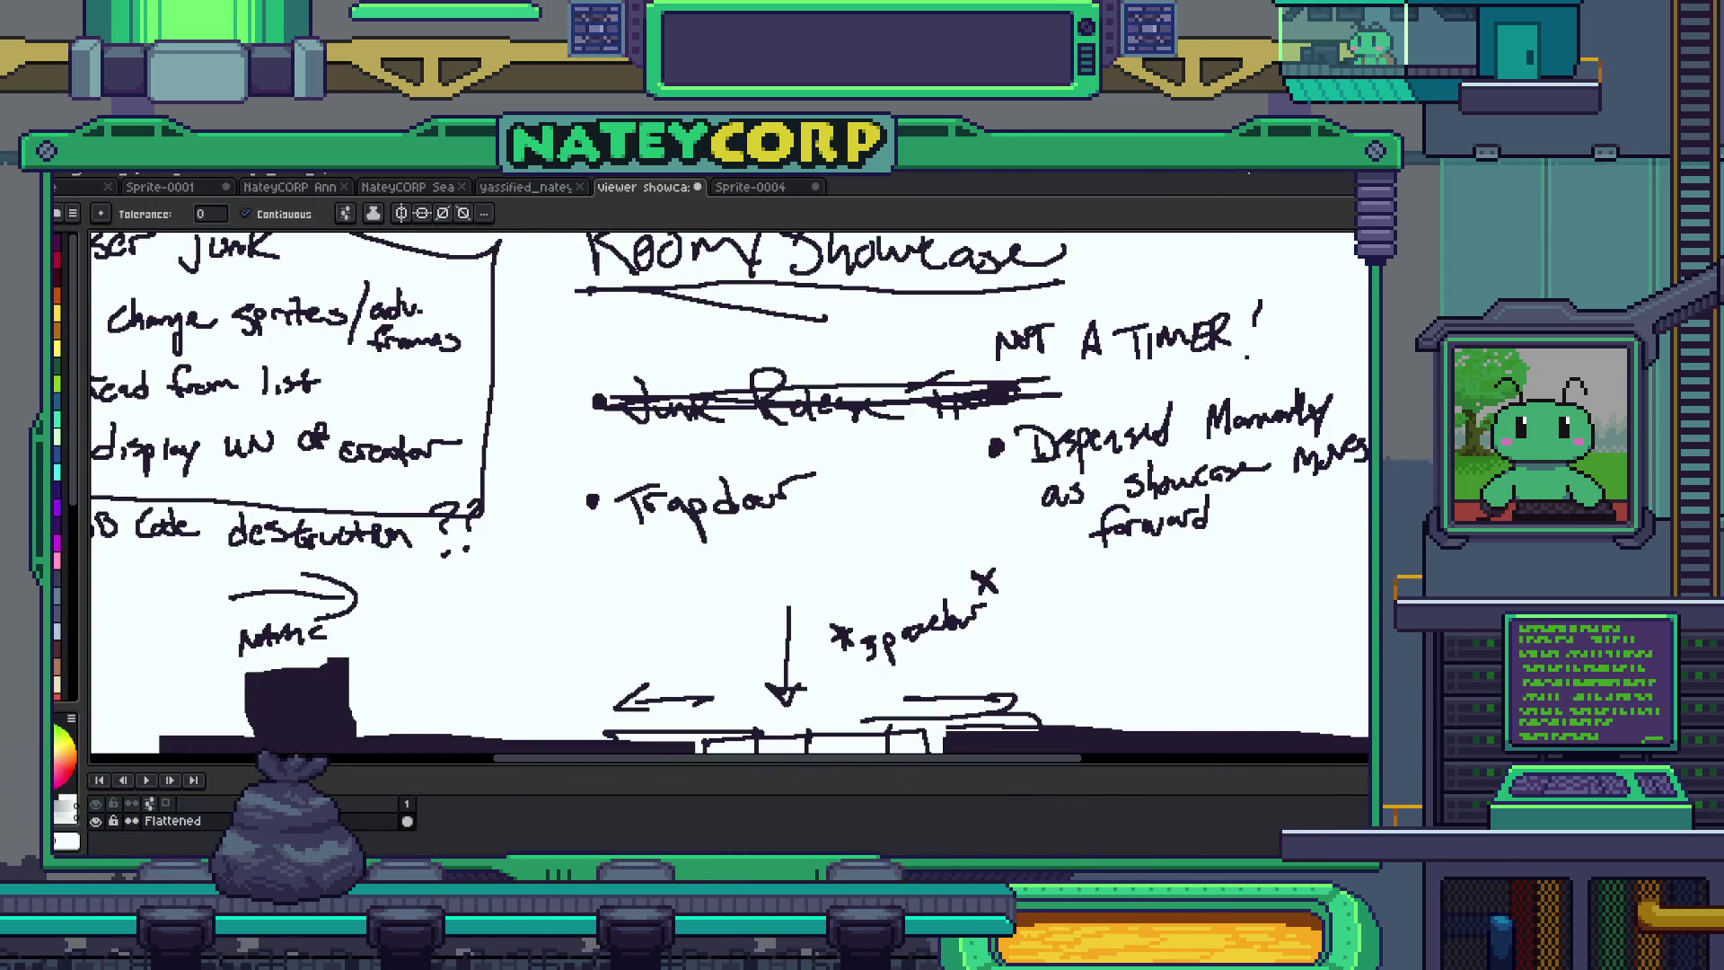
pyautogui.hotkey('alt', 'Tab')
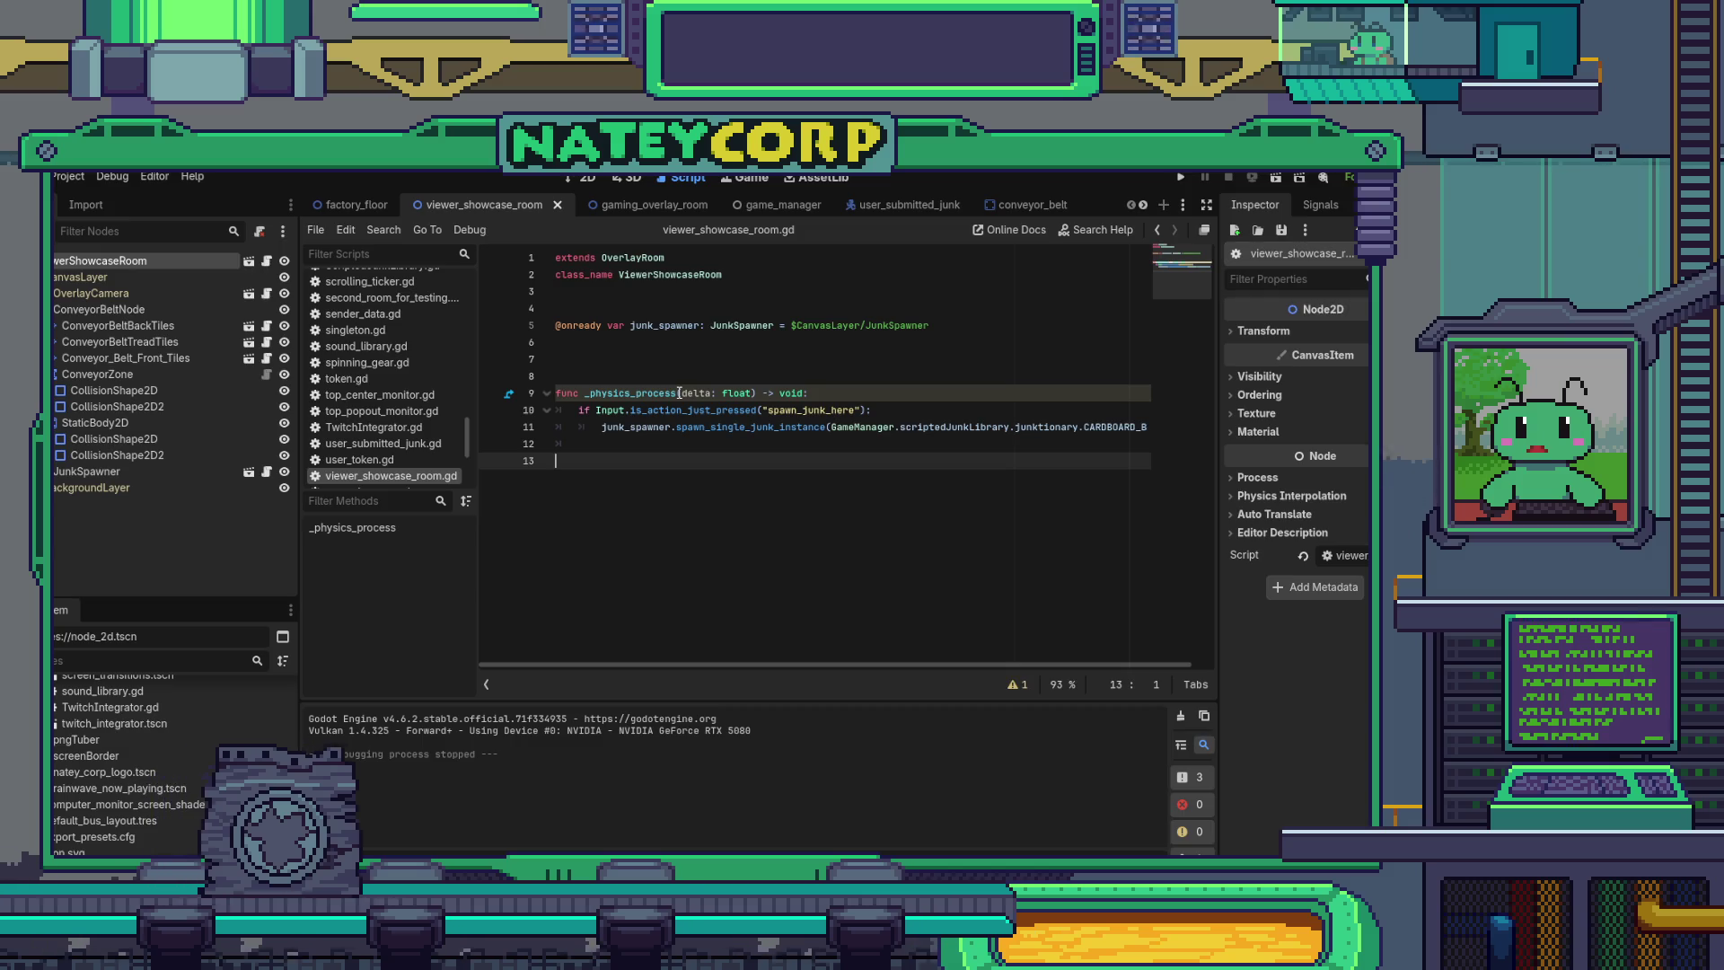
# - Inspect the cardboard-box spawn call on lines 10–12 of viewer_showcase_room.gd
pyautogui.moveTo(679, 393)
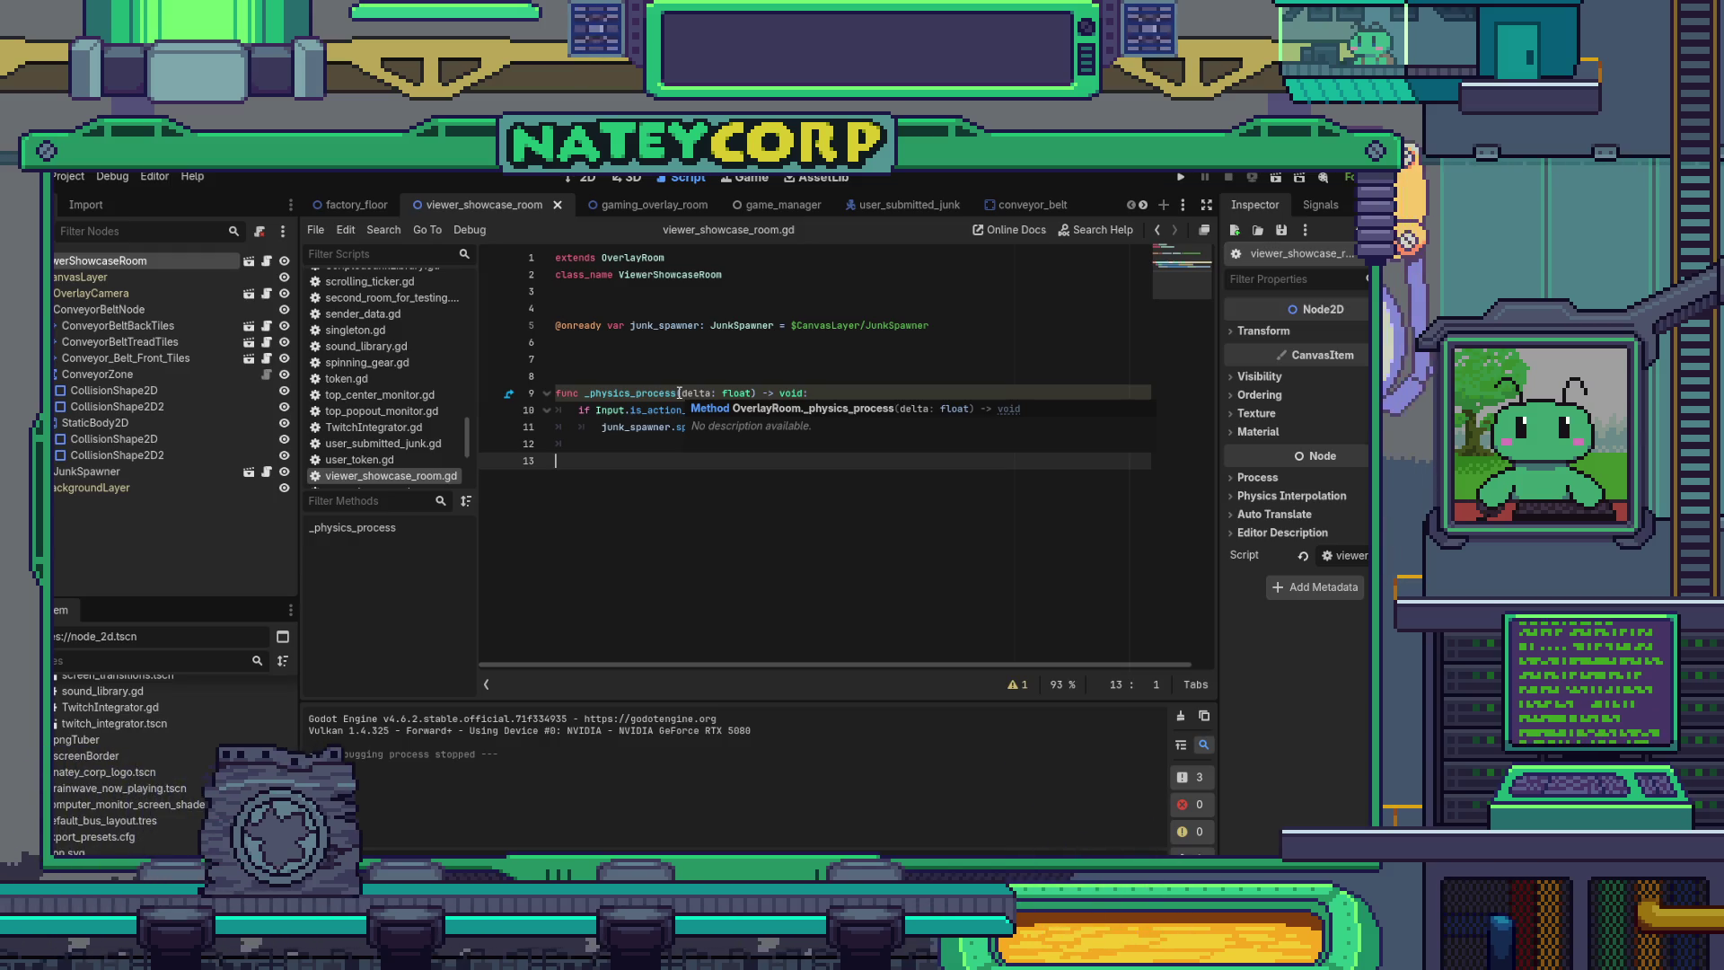
pyautogui.click(632, 444)
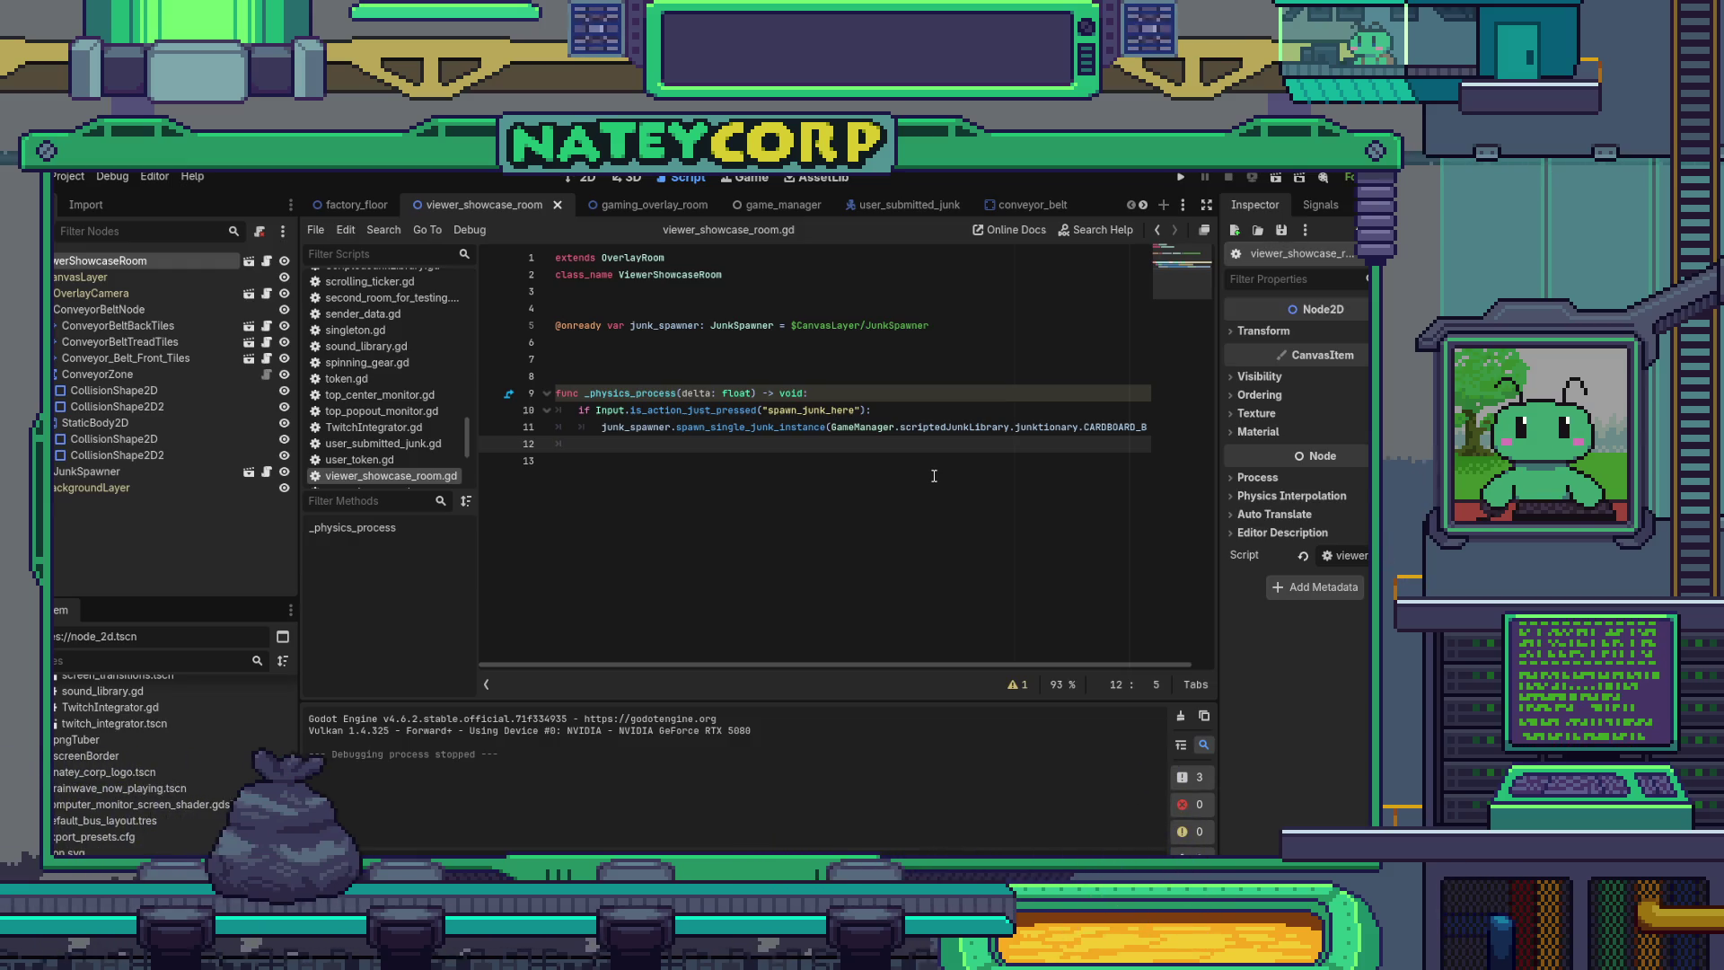
pyautogui.click(789, 427)
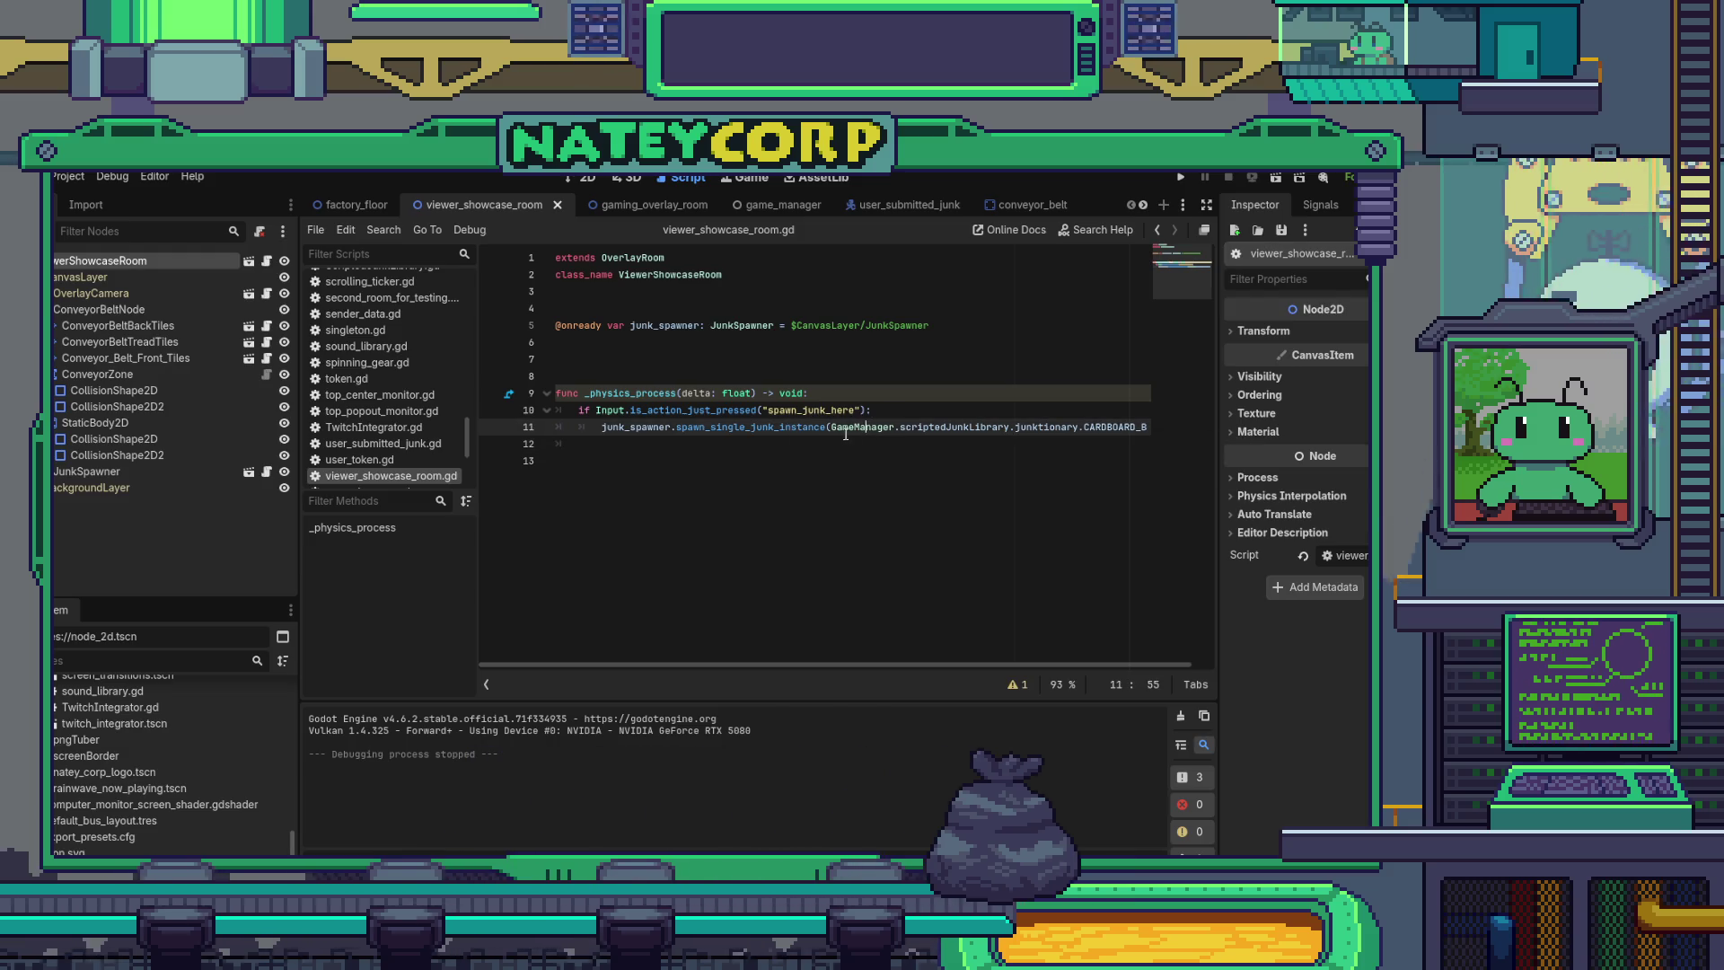
pyautogui.click(831, 427)
pyautogui.click(891, 411)
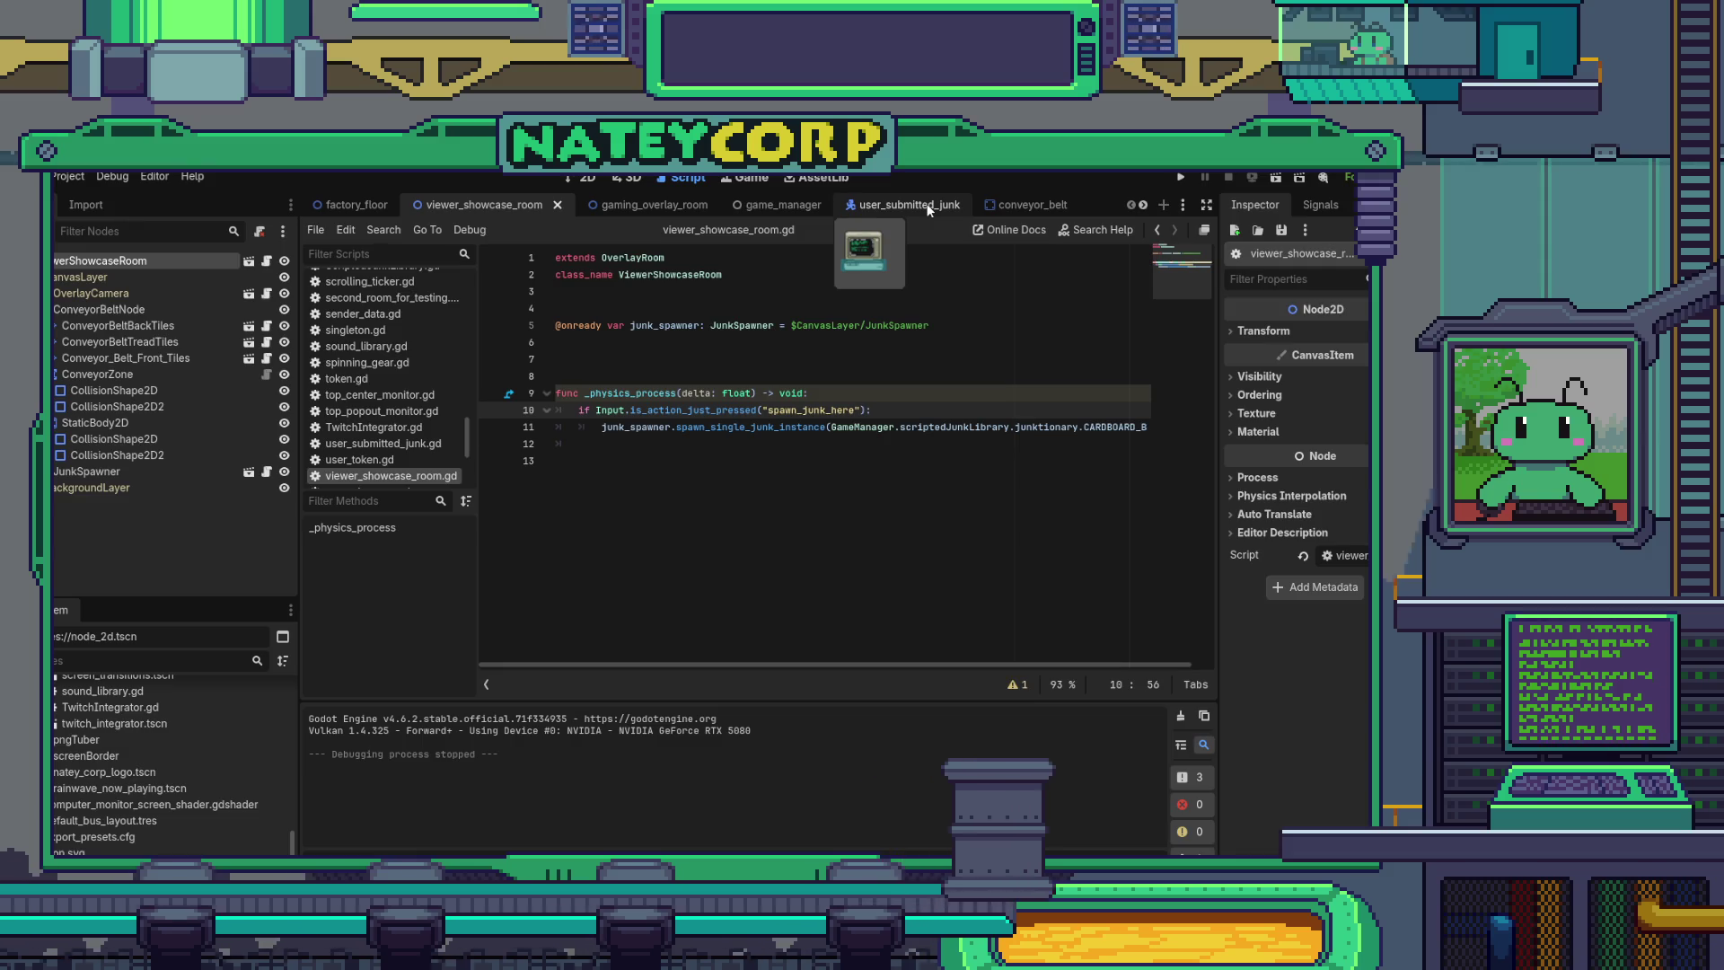
# - Move the caret among blank lines 6–8, then drag the scene dock divider left to widen the code area
pyautogui.click(749, 309)
pyautogui.click(733, 371)
pyautogui.click(750, 308)
pyautogui.click(732, 375)
pyautogui.click(718, 291)
pyautogui.click(697, 341)
pyautogui.click(709, 291)
pyautogui.click(729, 373)
pyautogui.click(719, 291)
pyautogui.click(729, 374)
pyautogui.click(720, 307)
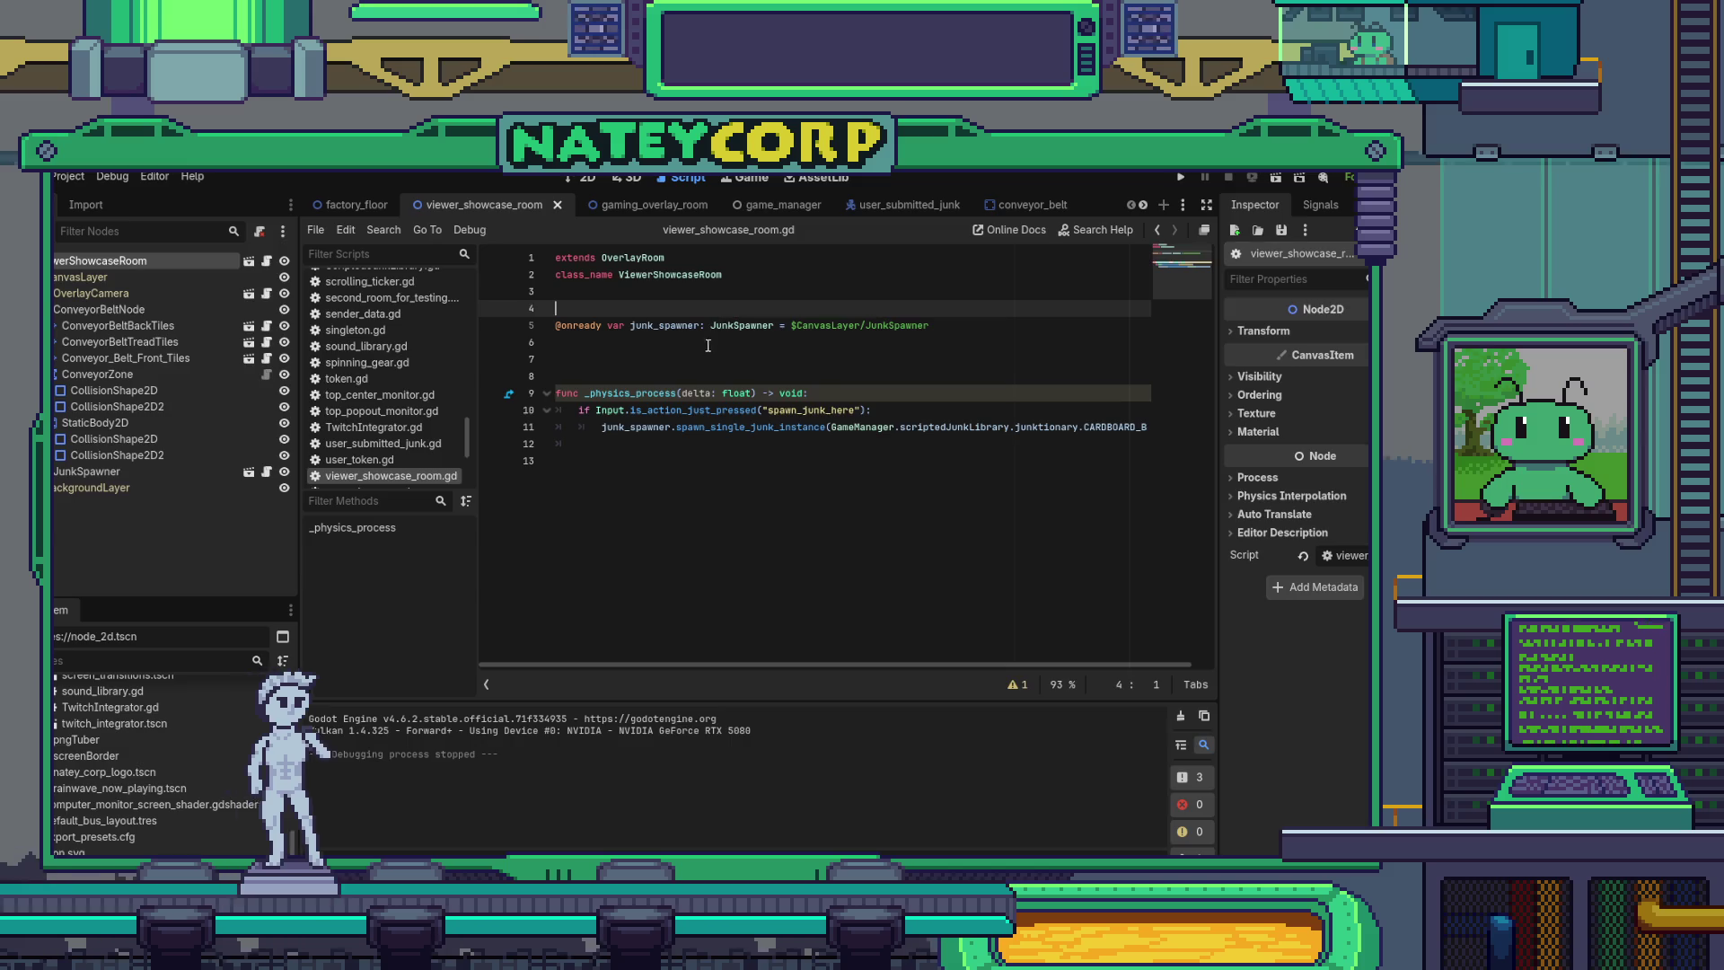
pyautogui.click(705, 359)
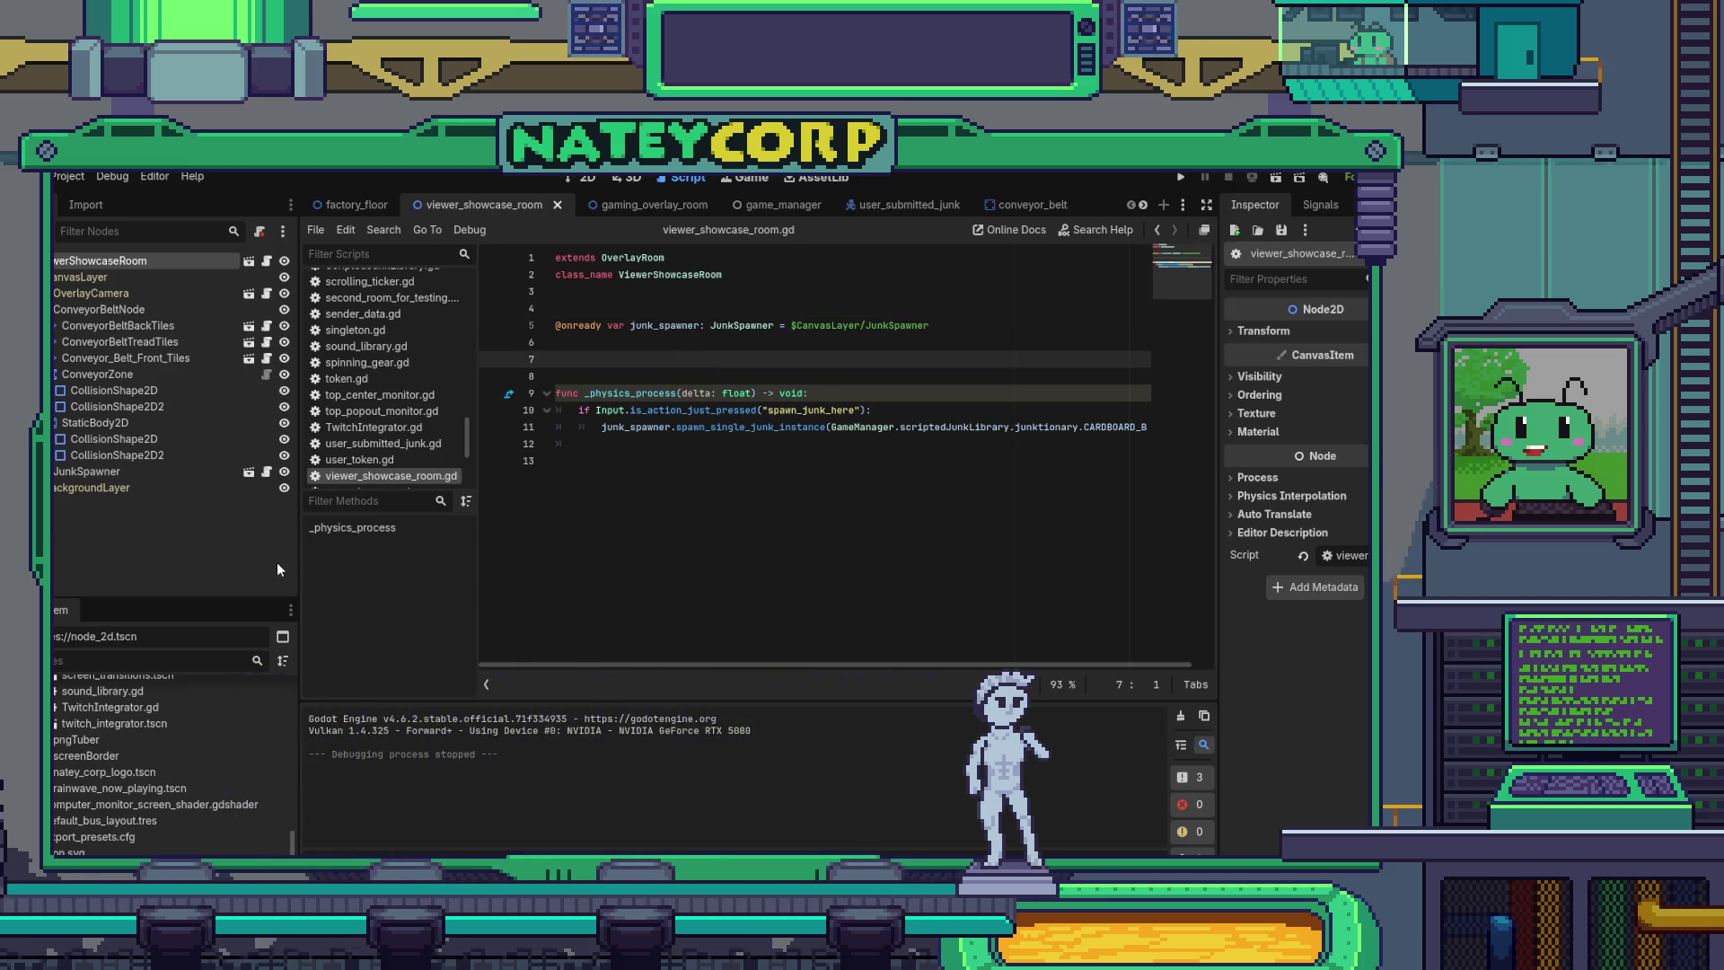
pyautogui.moveTo(299, 583); pyautogui.dragTo(194, 584)
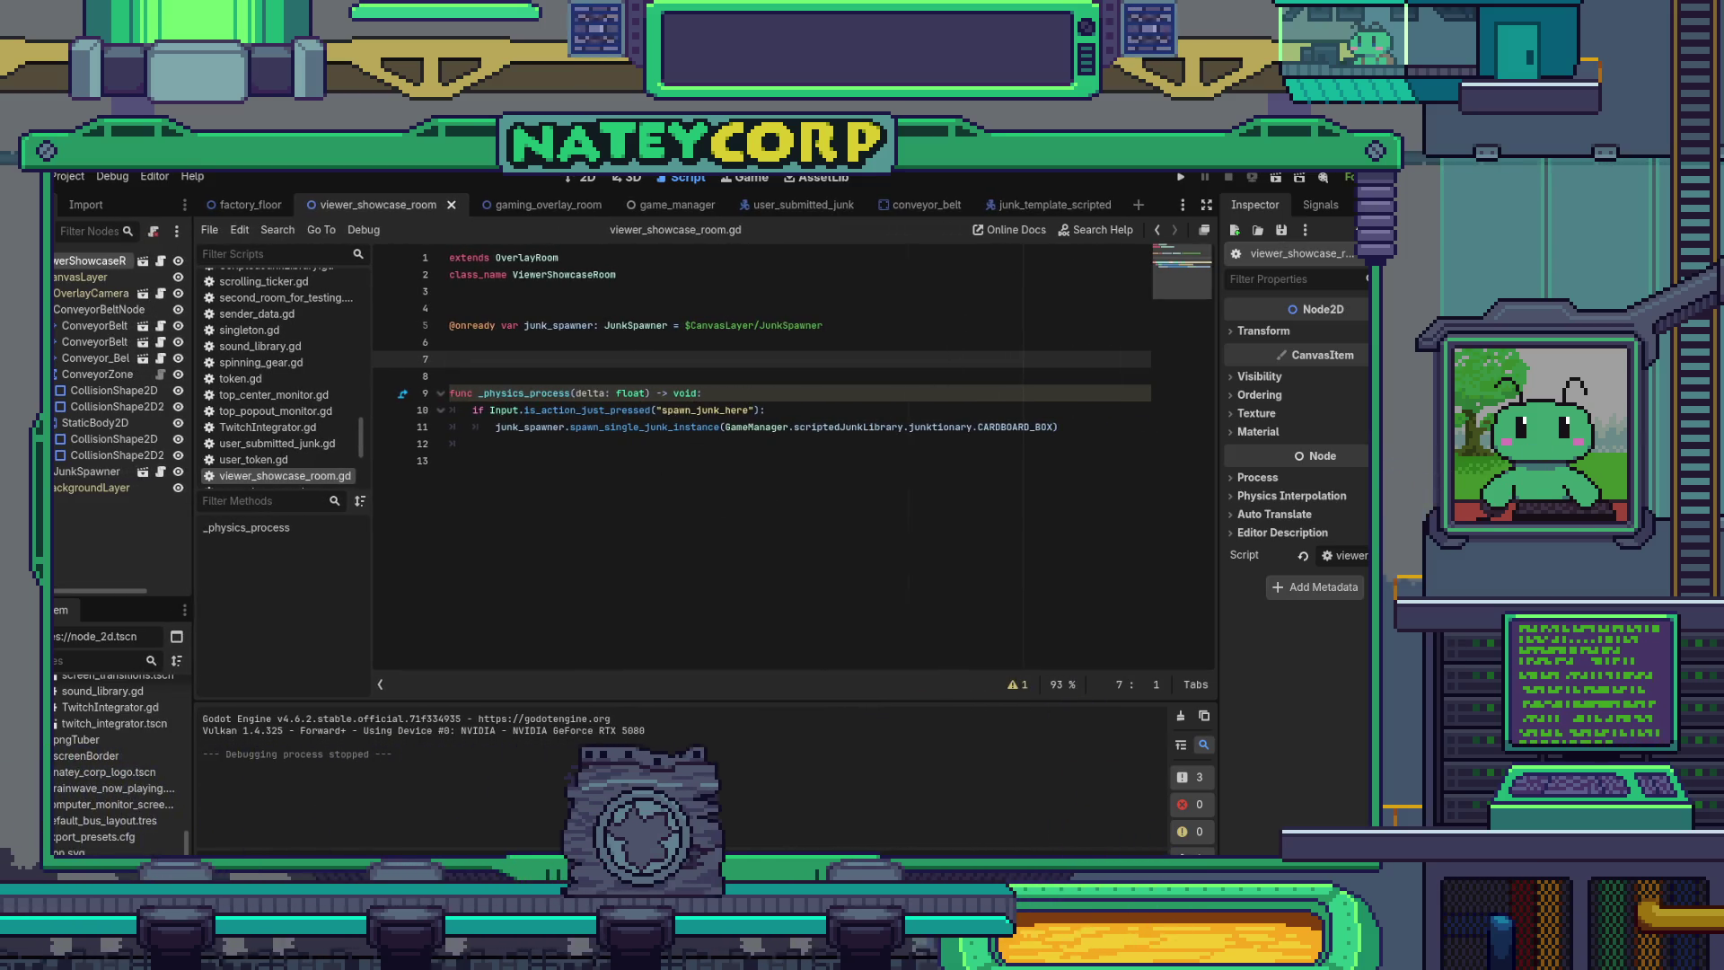
pyautogui.click(764, 506)
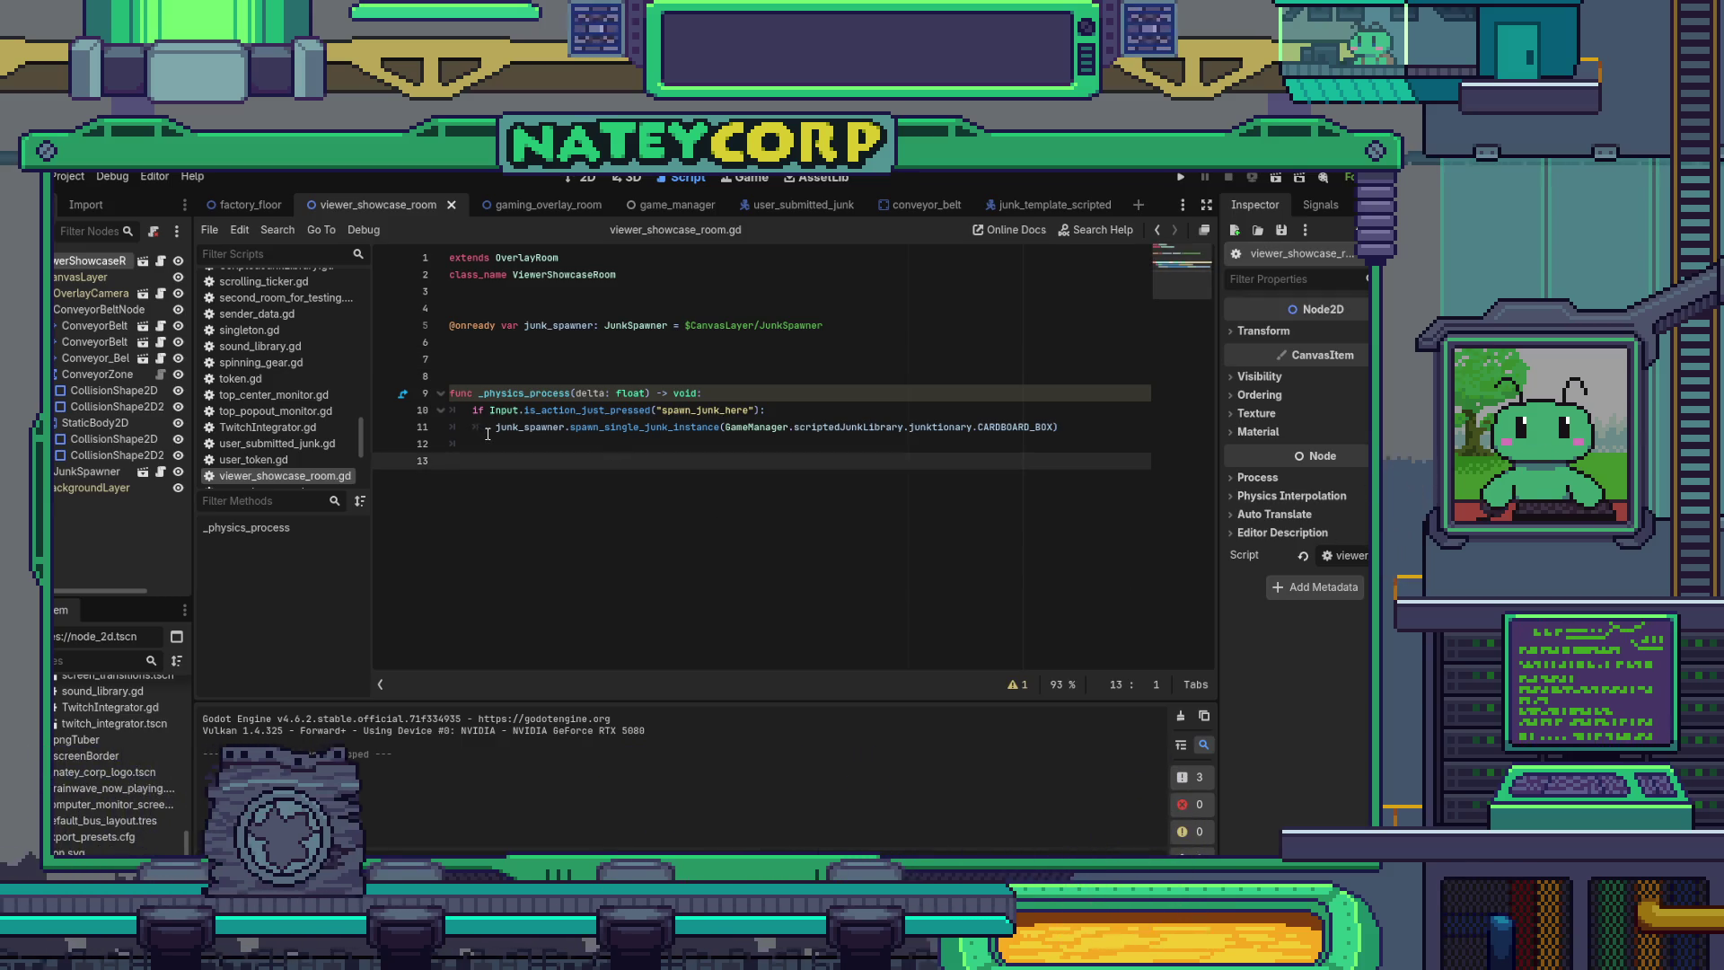
pyautogui.moveTo(497, 427); pyautogui.dragTo(715, 429)
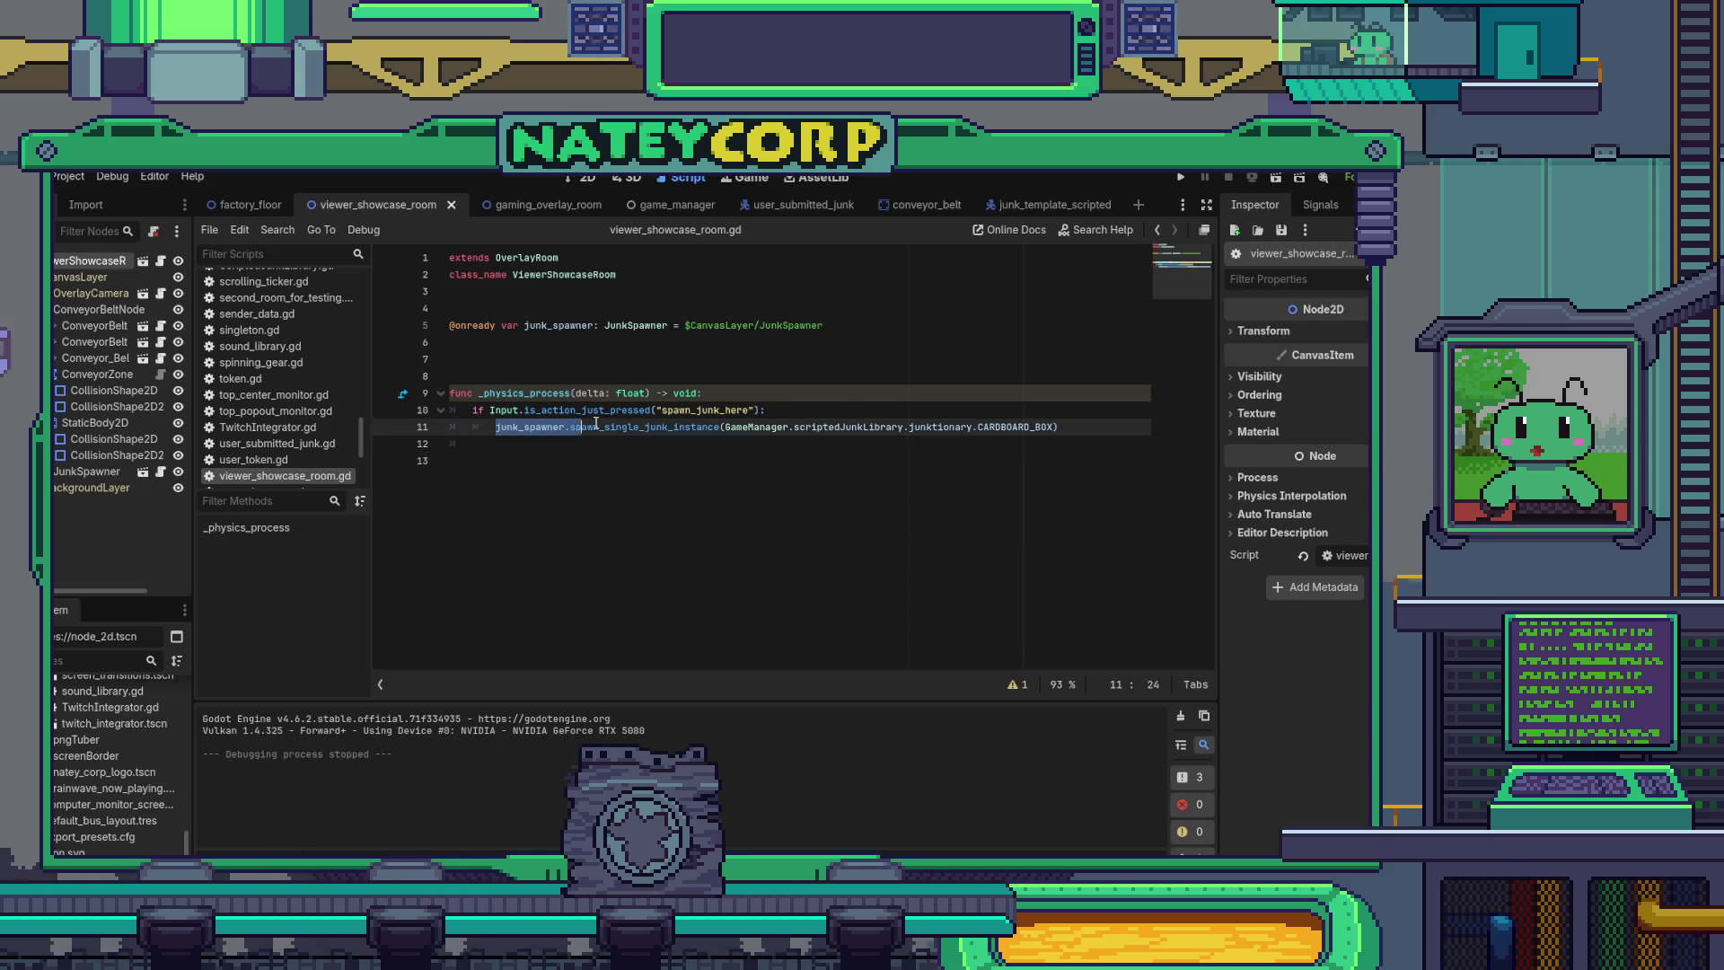
pyautogui.click(714, 429)
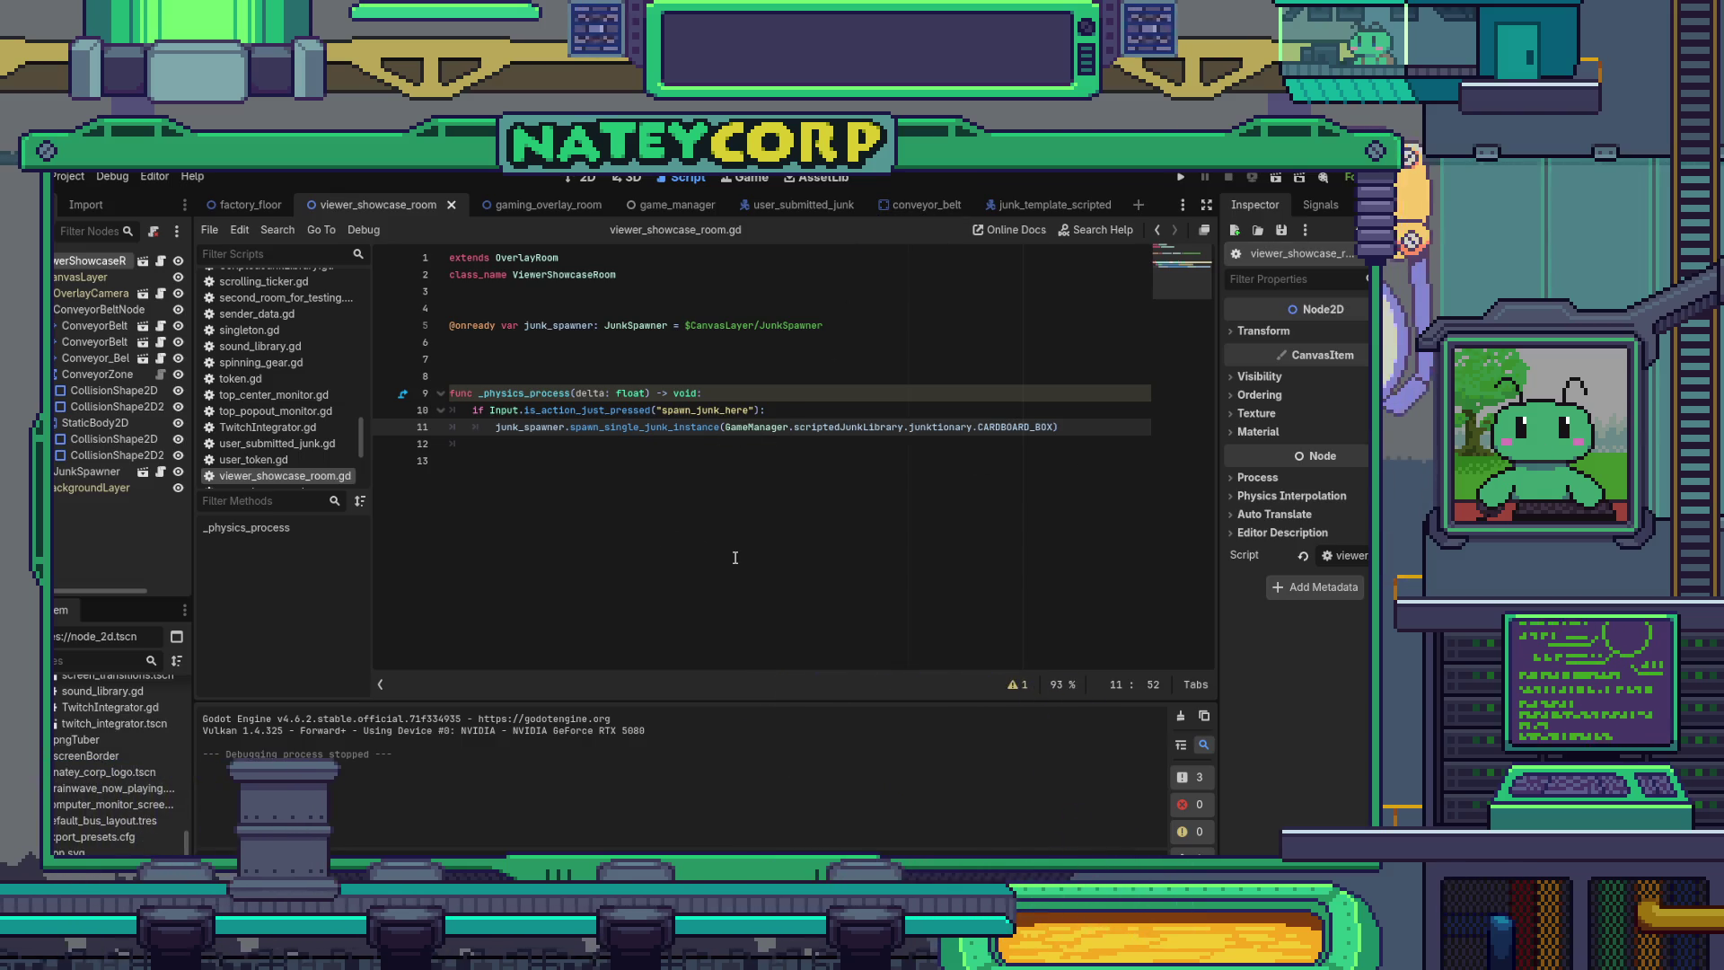
pyautogui.hotkey('ctrl', 'F1')
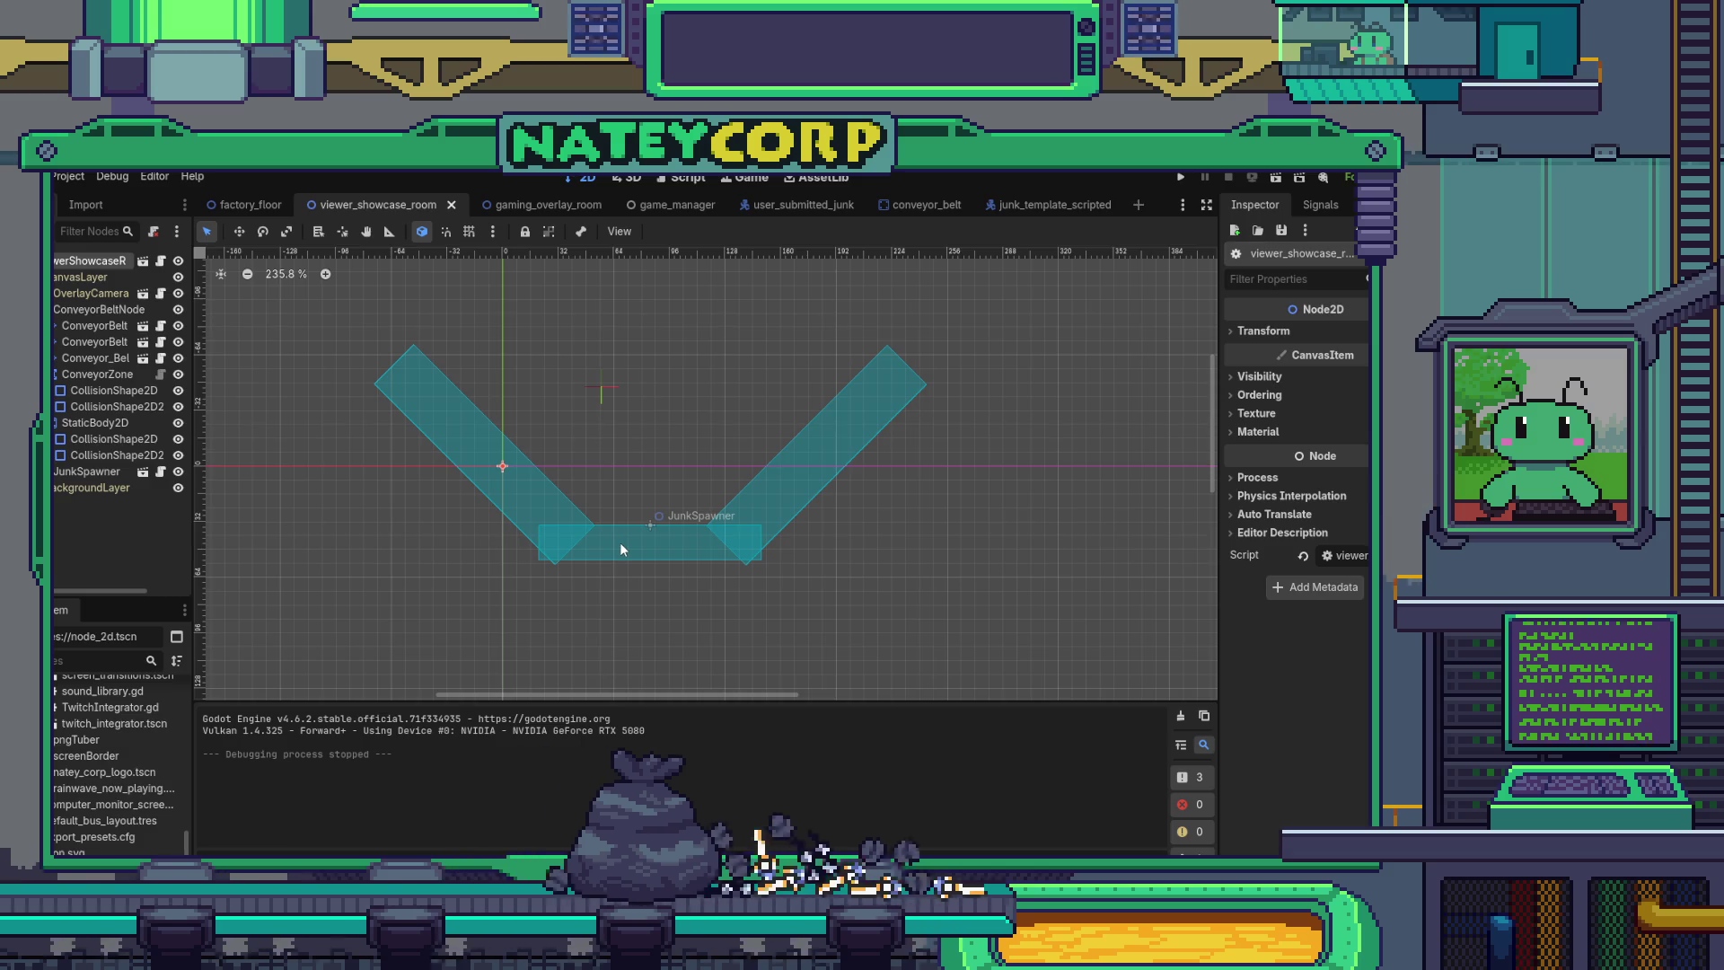
pyautogui.moveTo(789, 589); pyautogui.dragTo(720, 500)
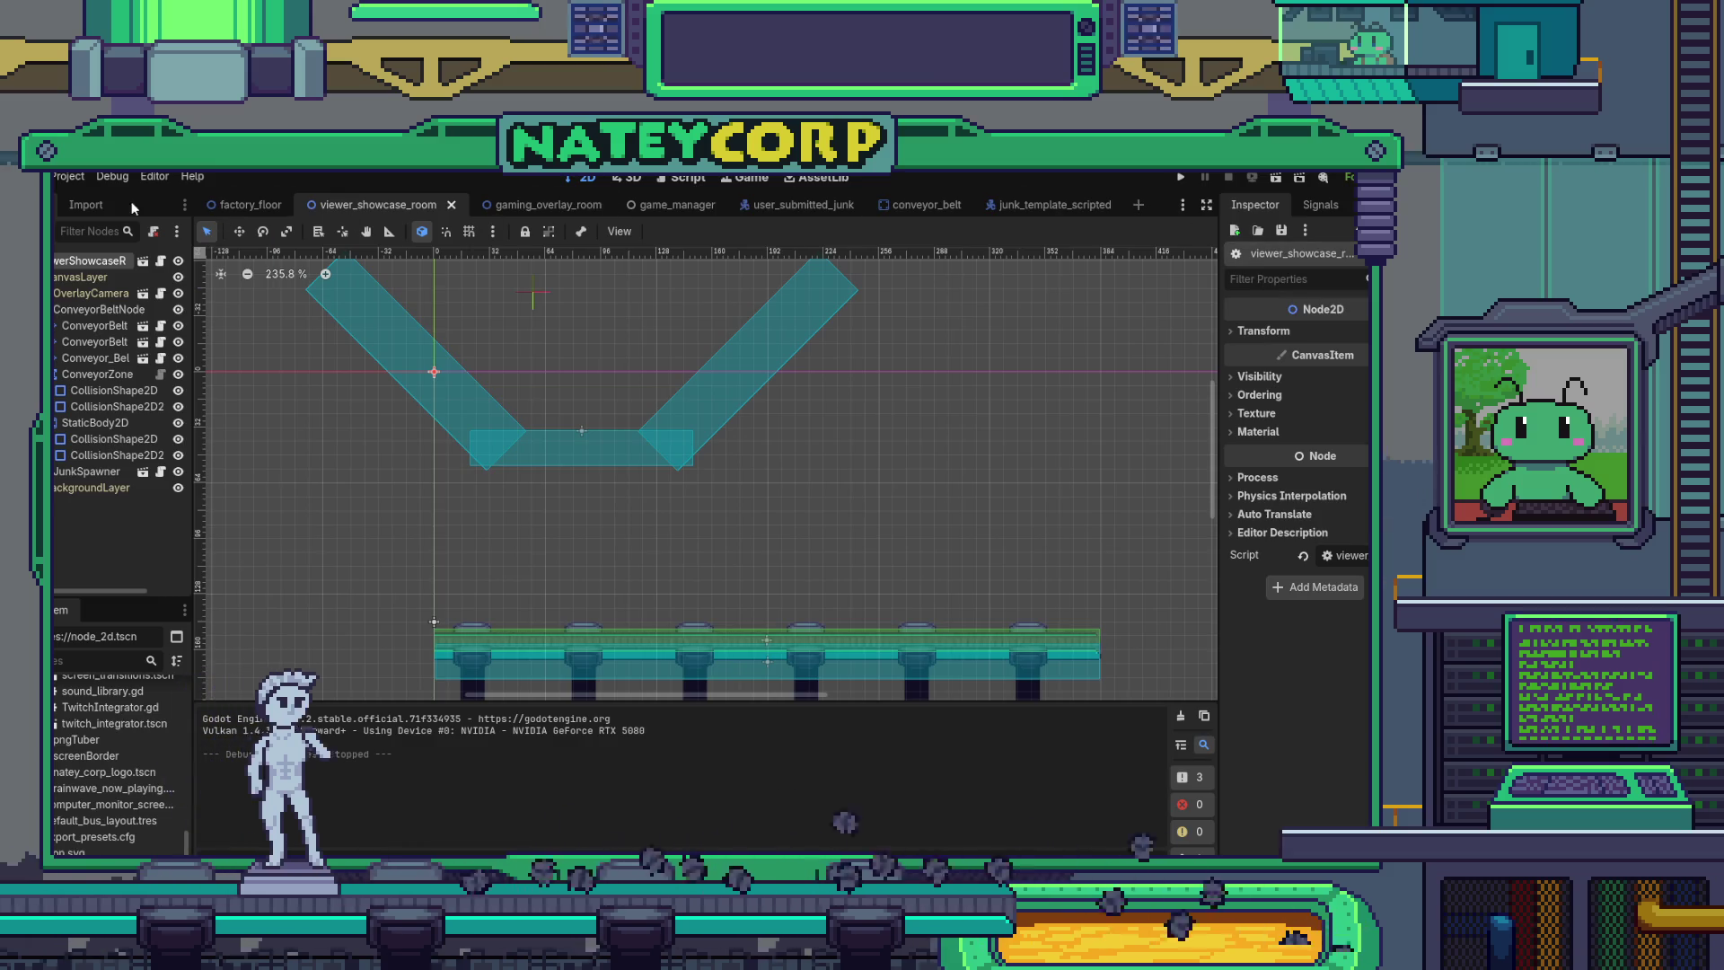
pyautogui.click(691, 178)
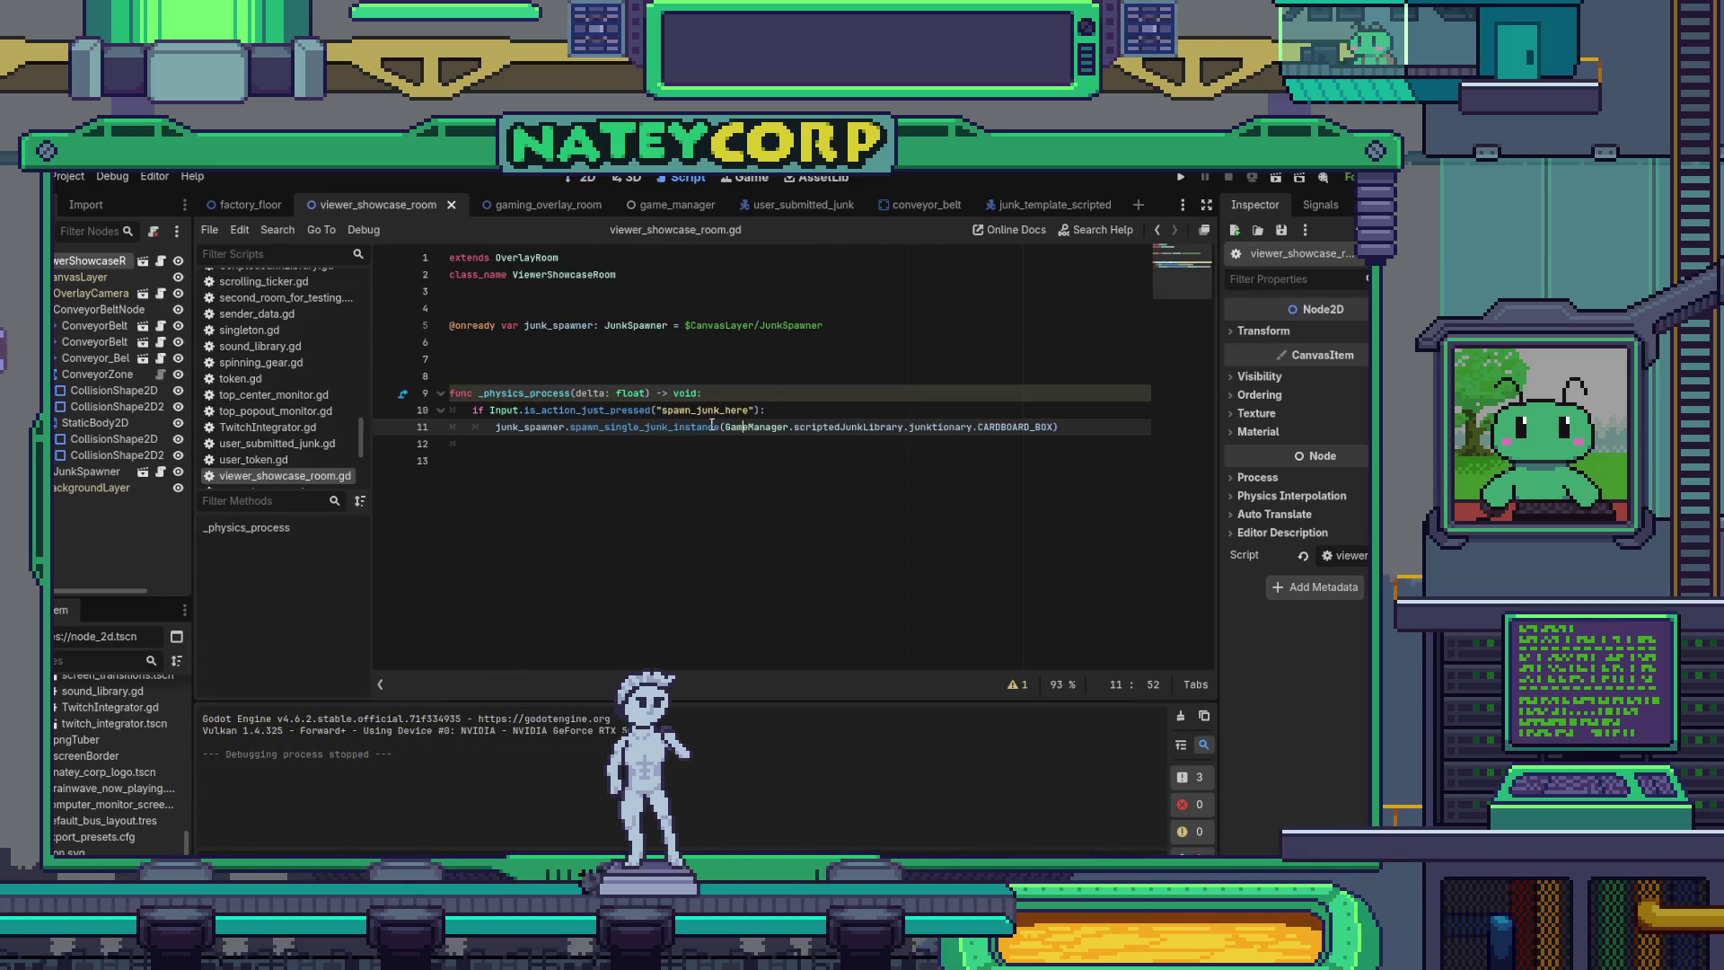
pyautogui.click(660, 438)
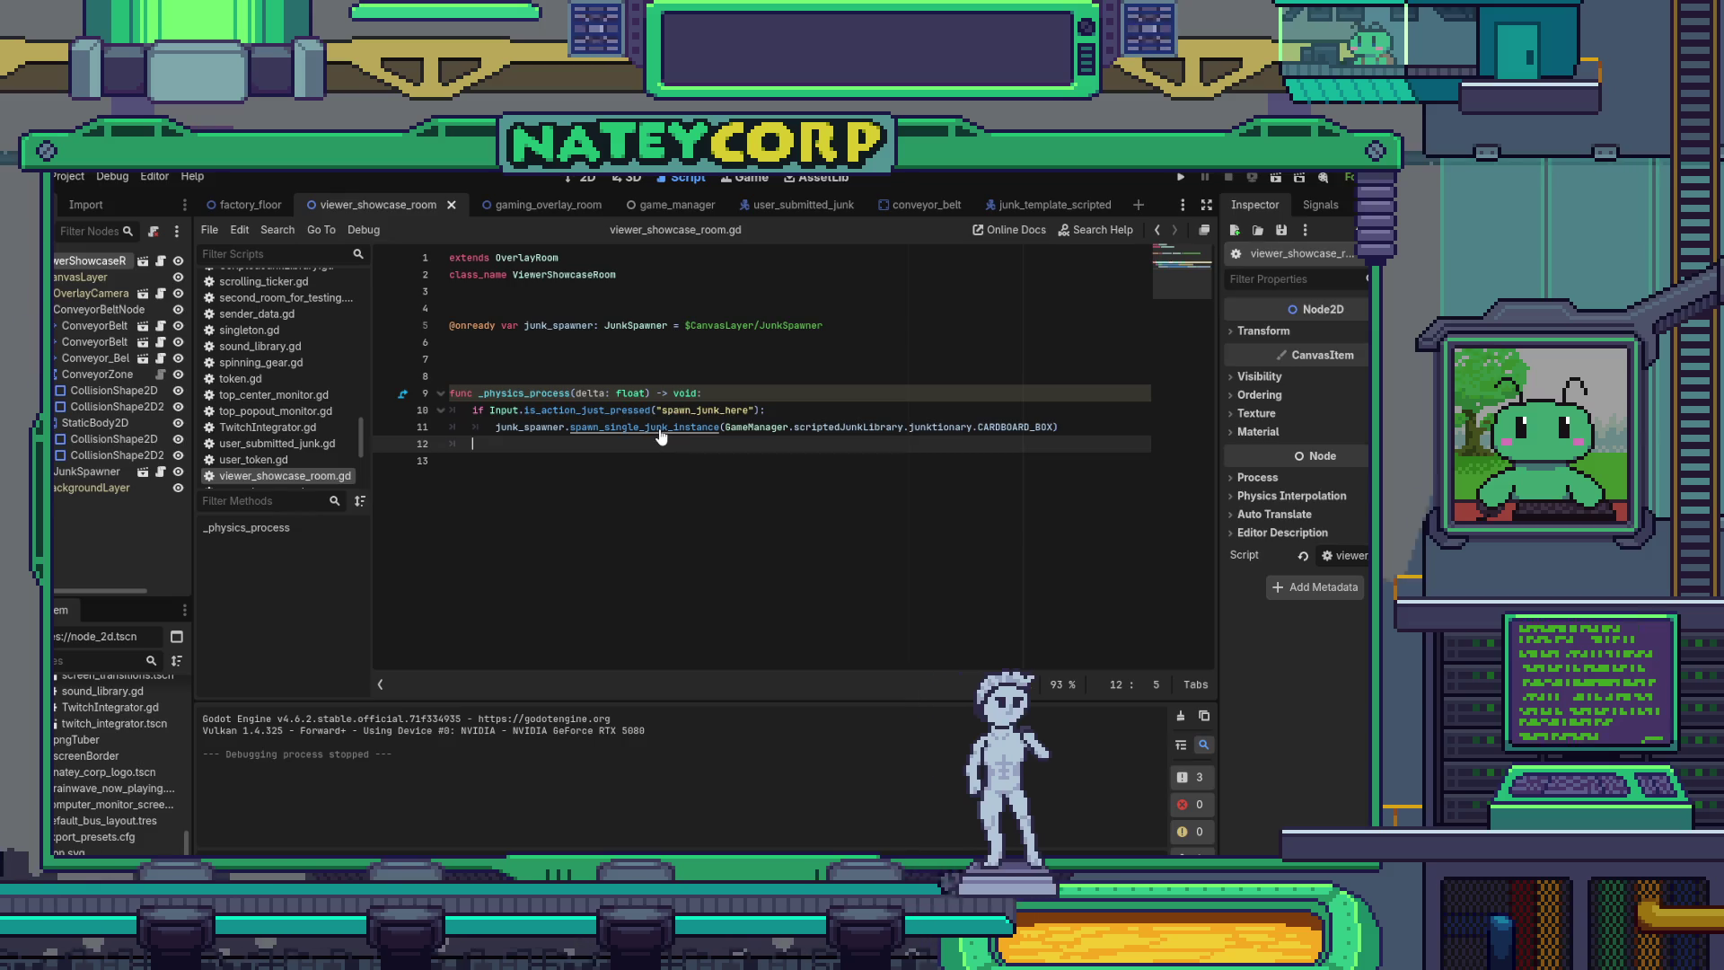
pyautogui.keyDown('ctrl'); pyautogui.click(661, 428); pyautogui.keyUp('ctrl')
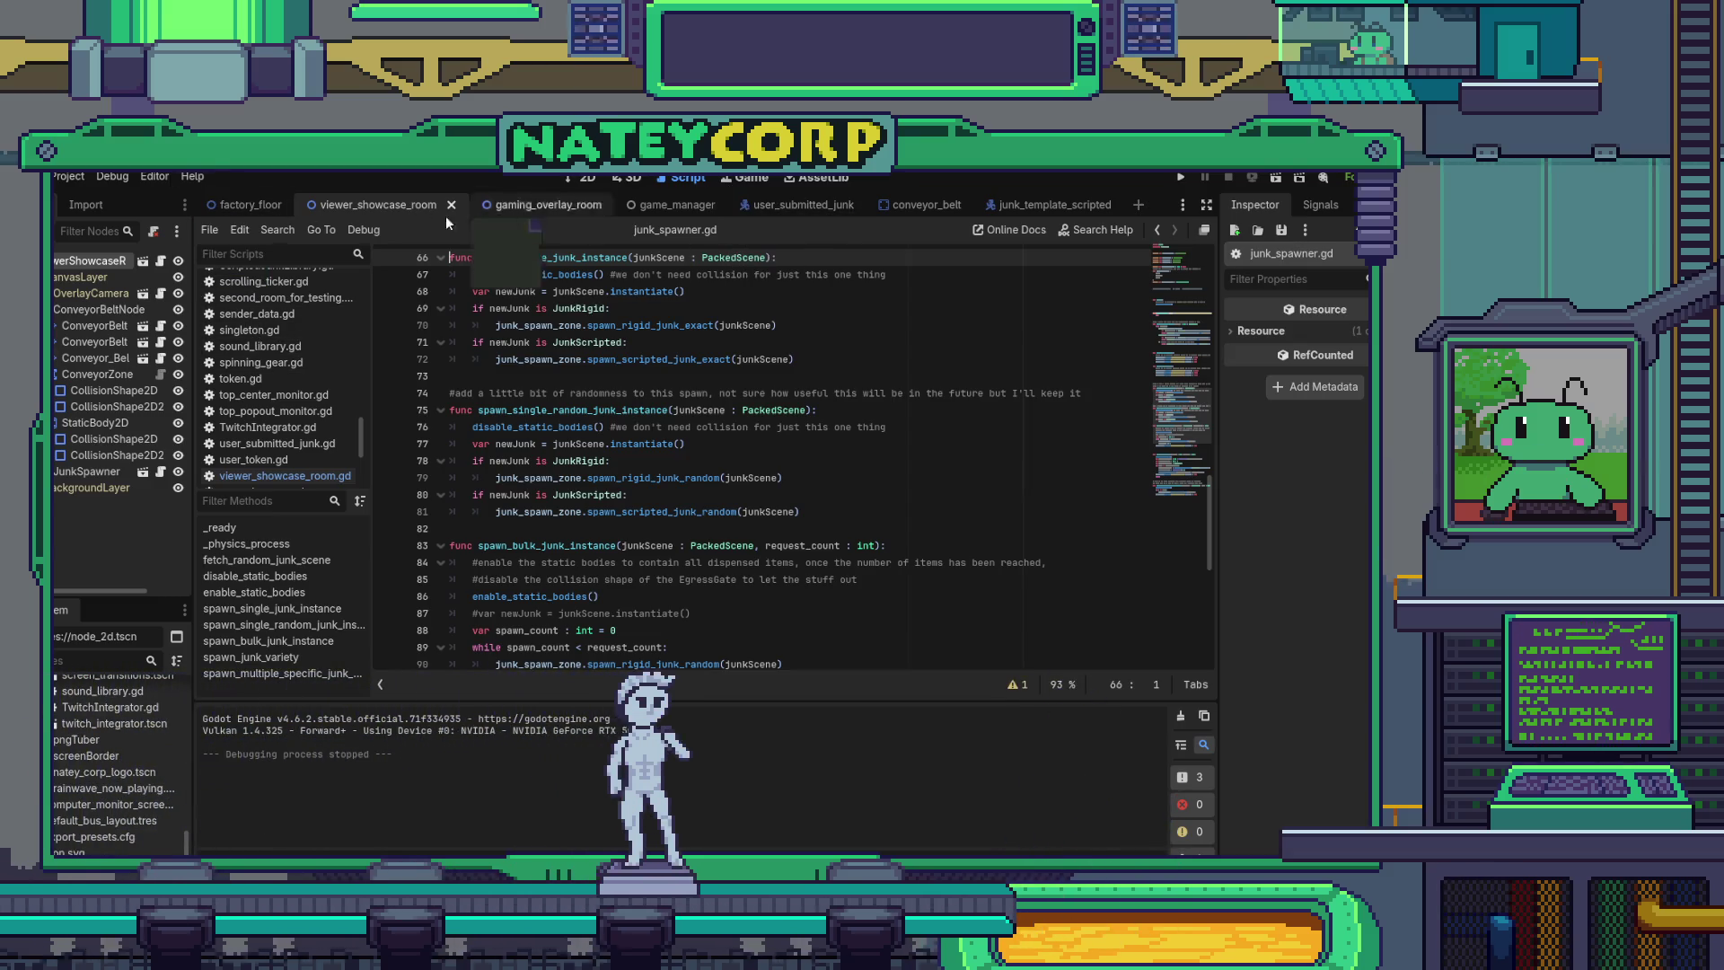
pyautogui.click(161, 262)
pyautogui.click(585, 347)
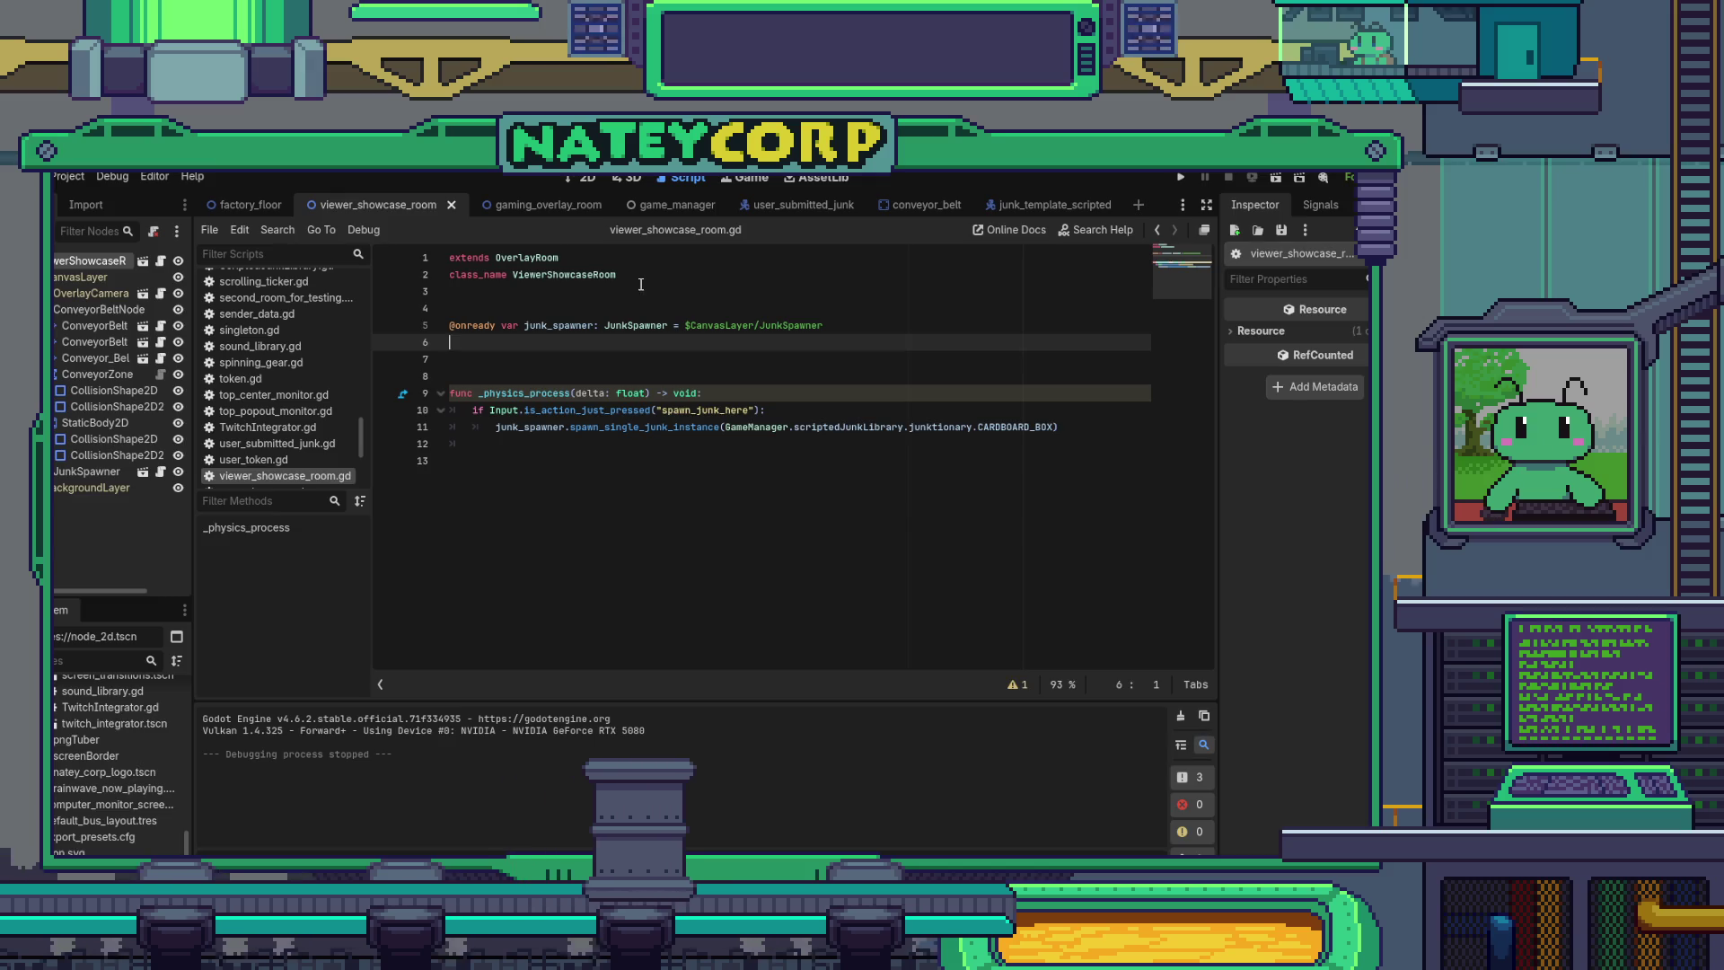
# - Open user_submitted_junk, select its UserSubmittedJunk root node, and view the retro computer sprite in 2D
pyautogui.click(793, 205)
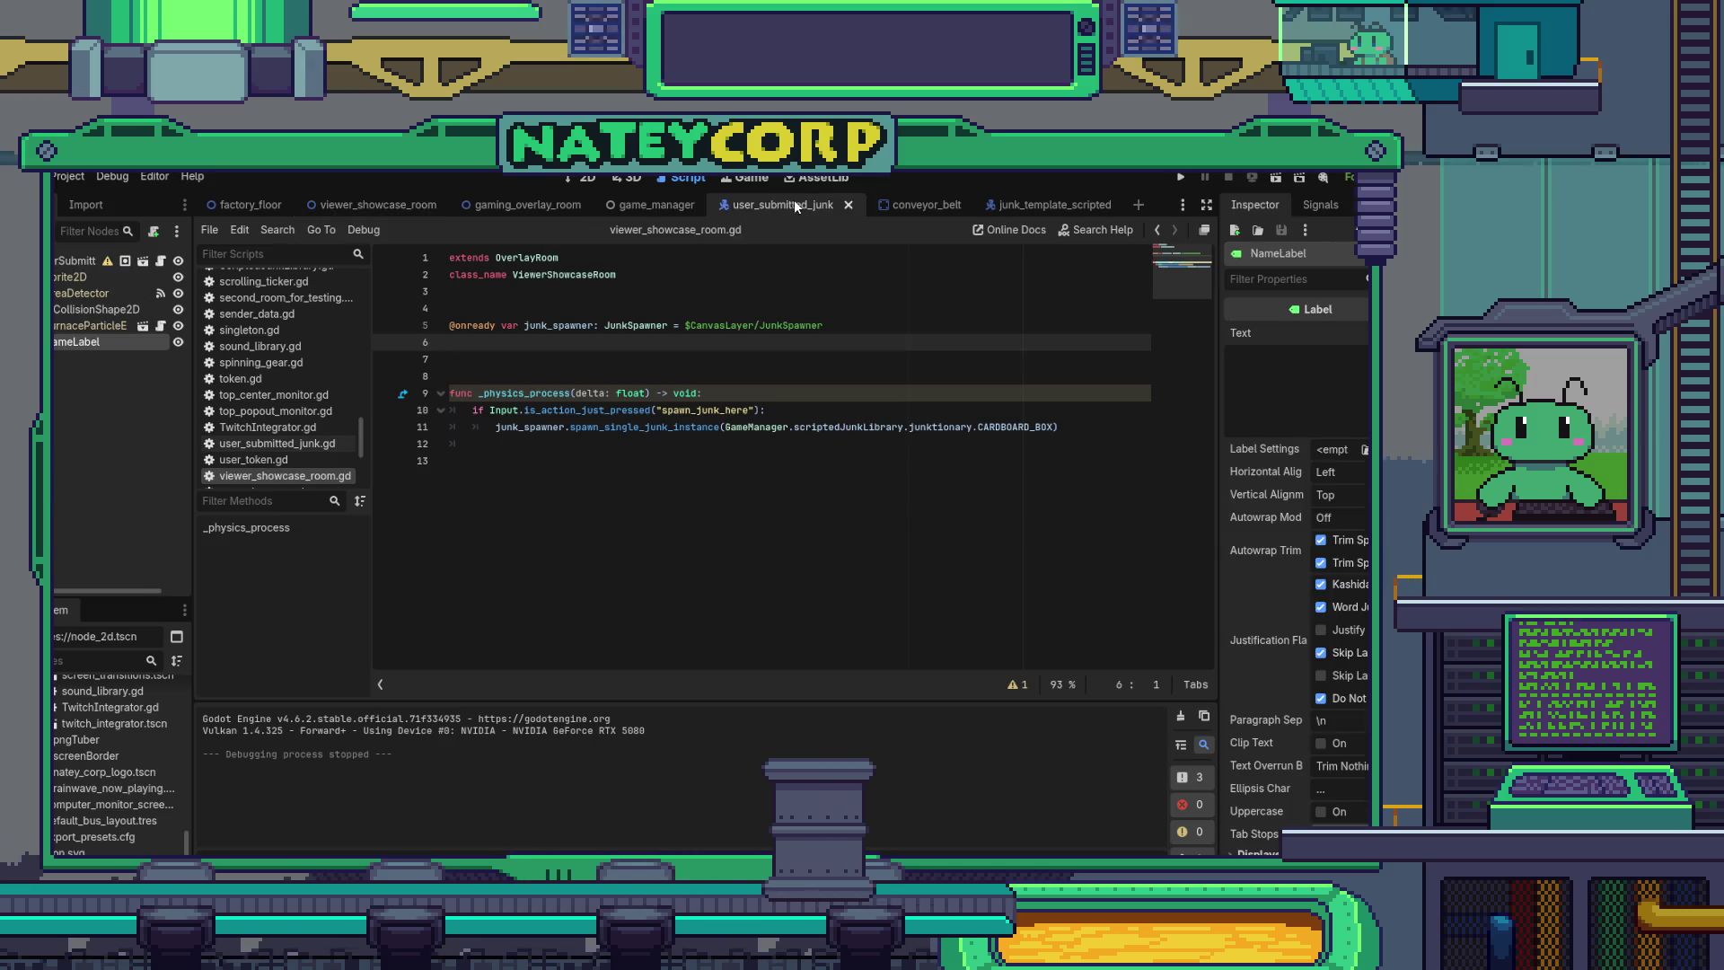
pyautogui.click(77, 259)
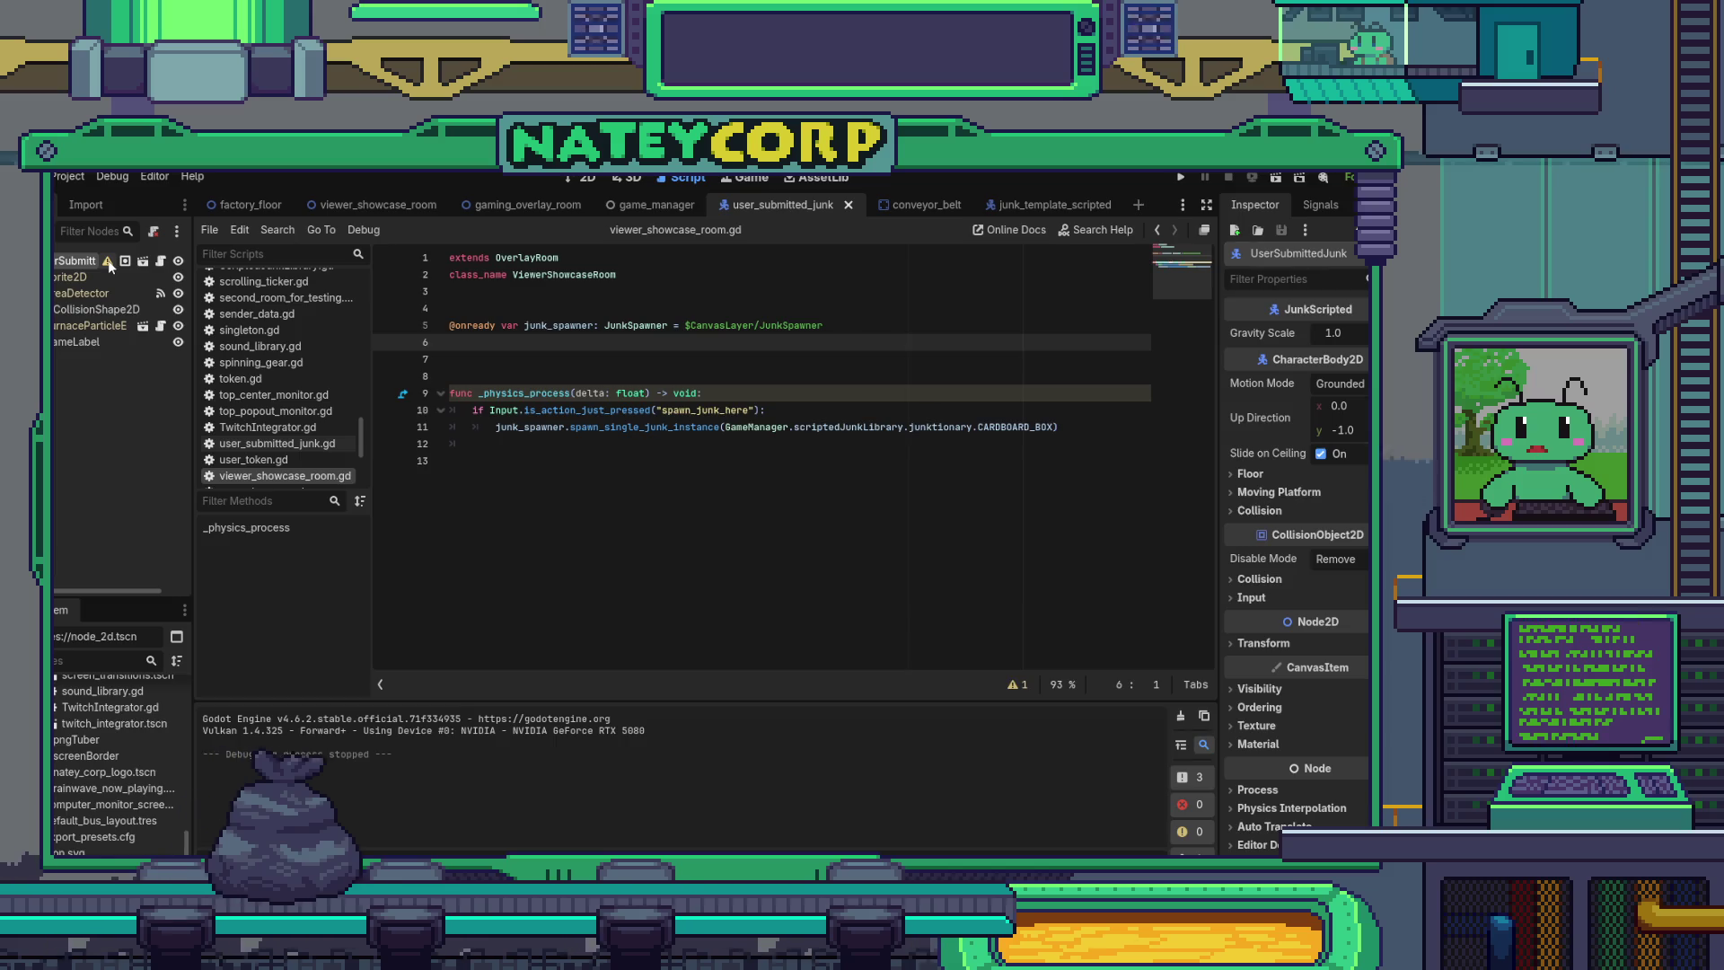
pyautogui.moveTo(108, 264)
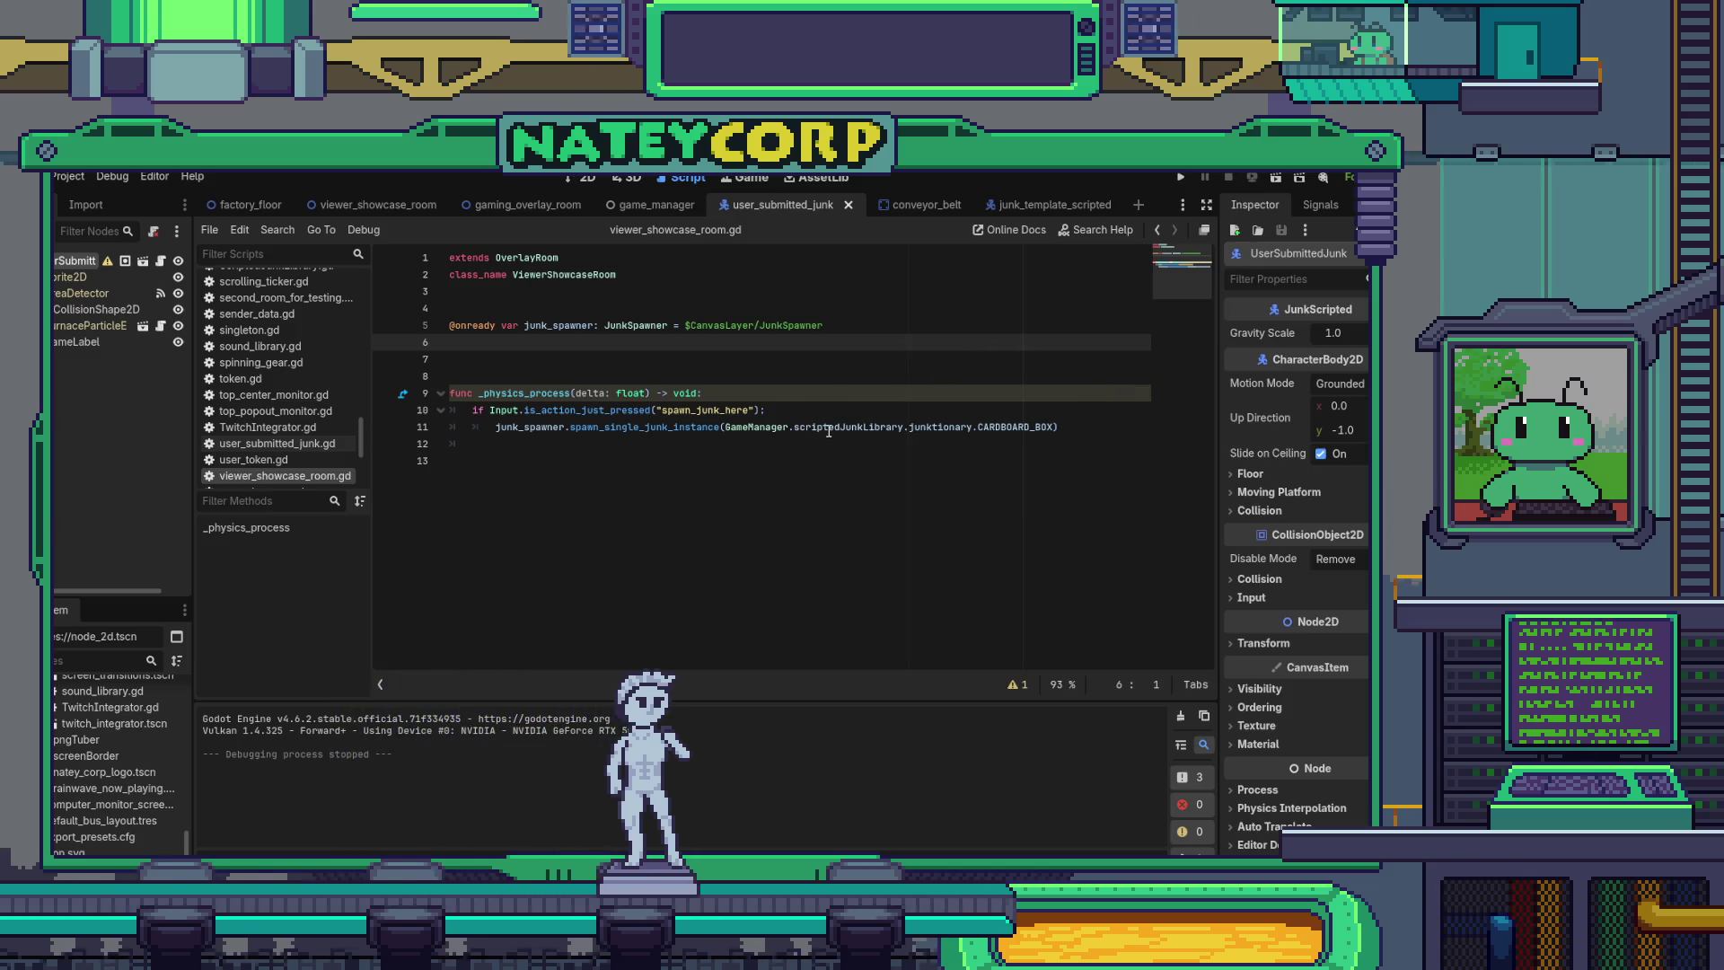
pyautogui.moveTo(828, 432)
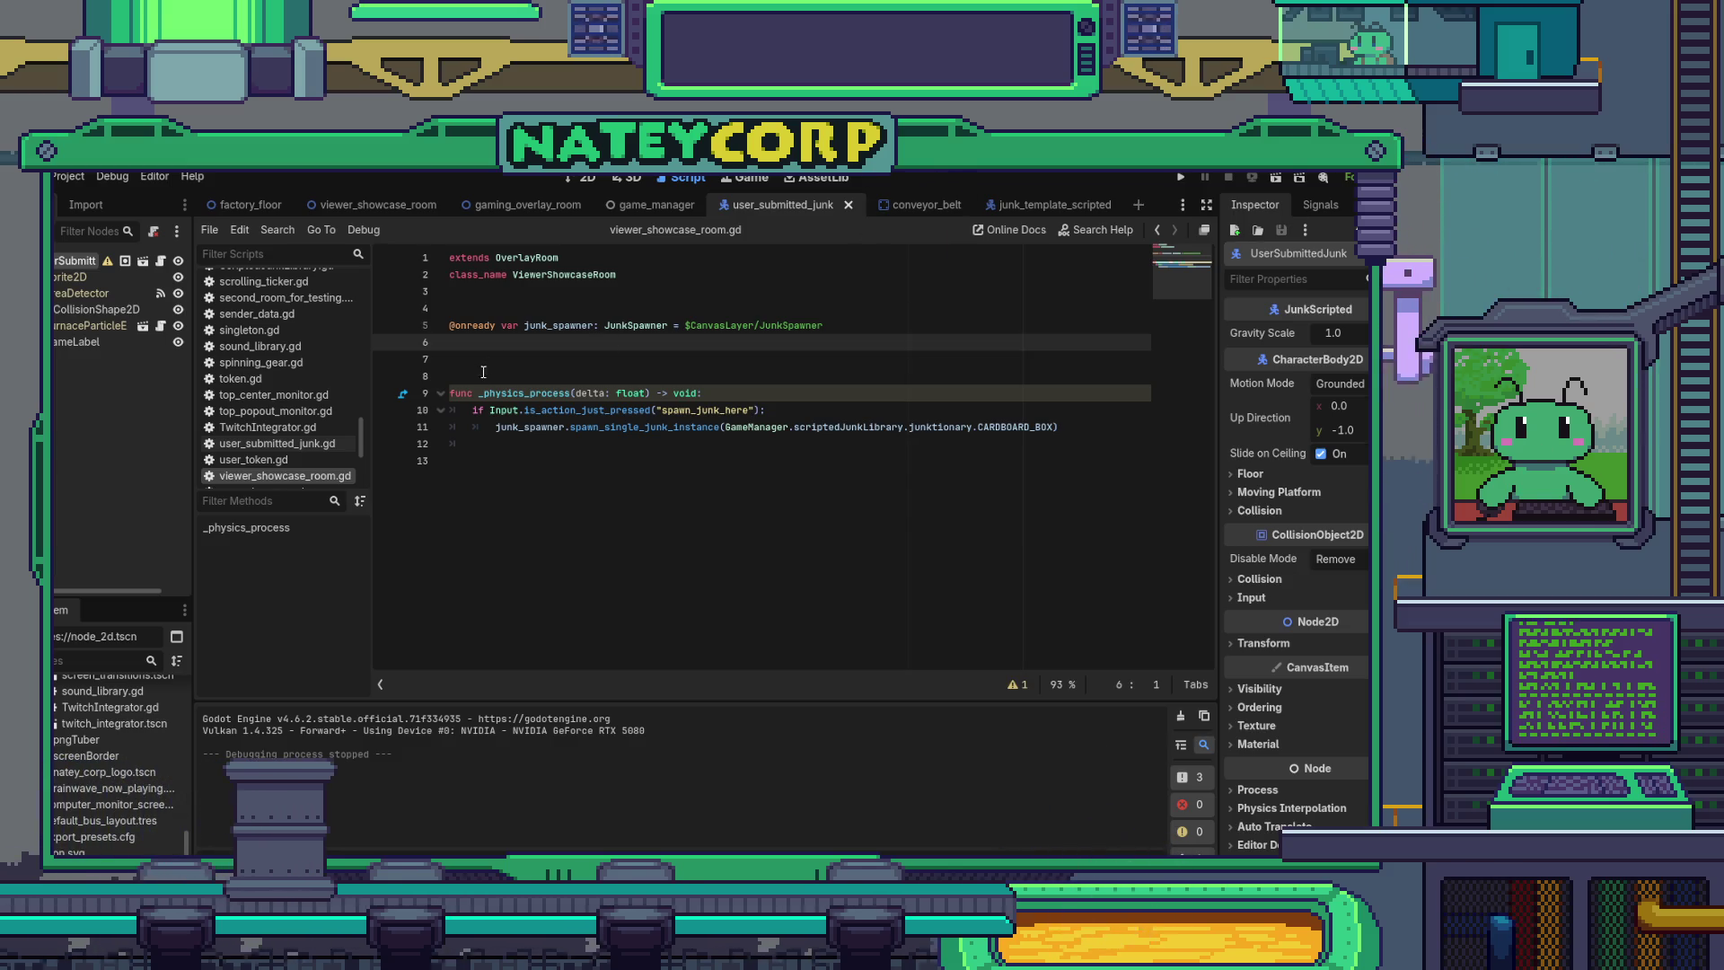
pyautogui.click(545, 512)
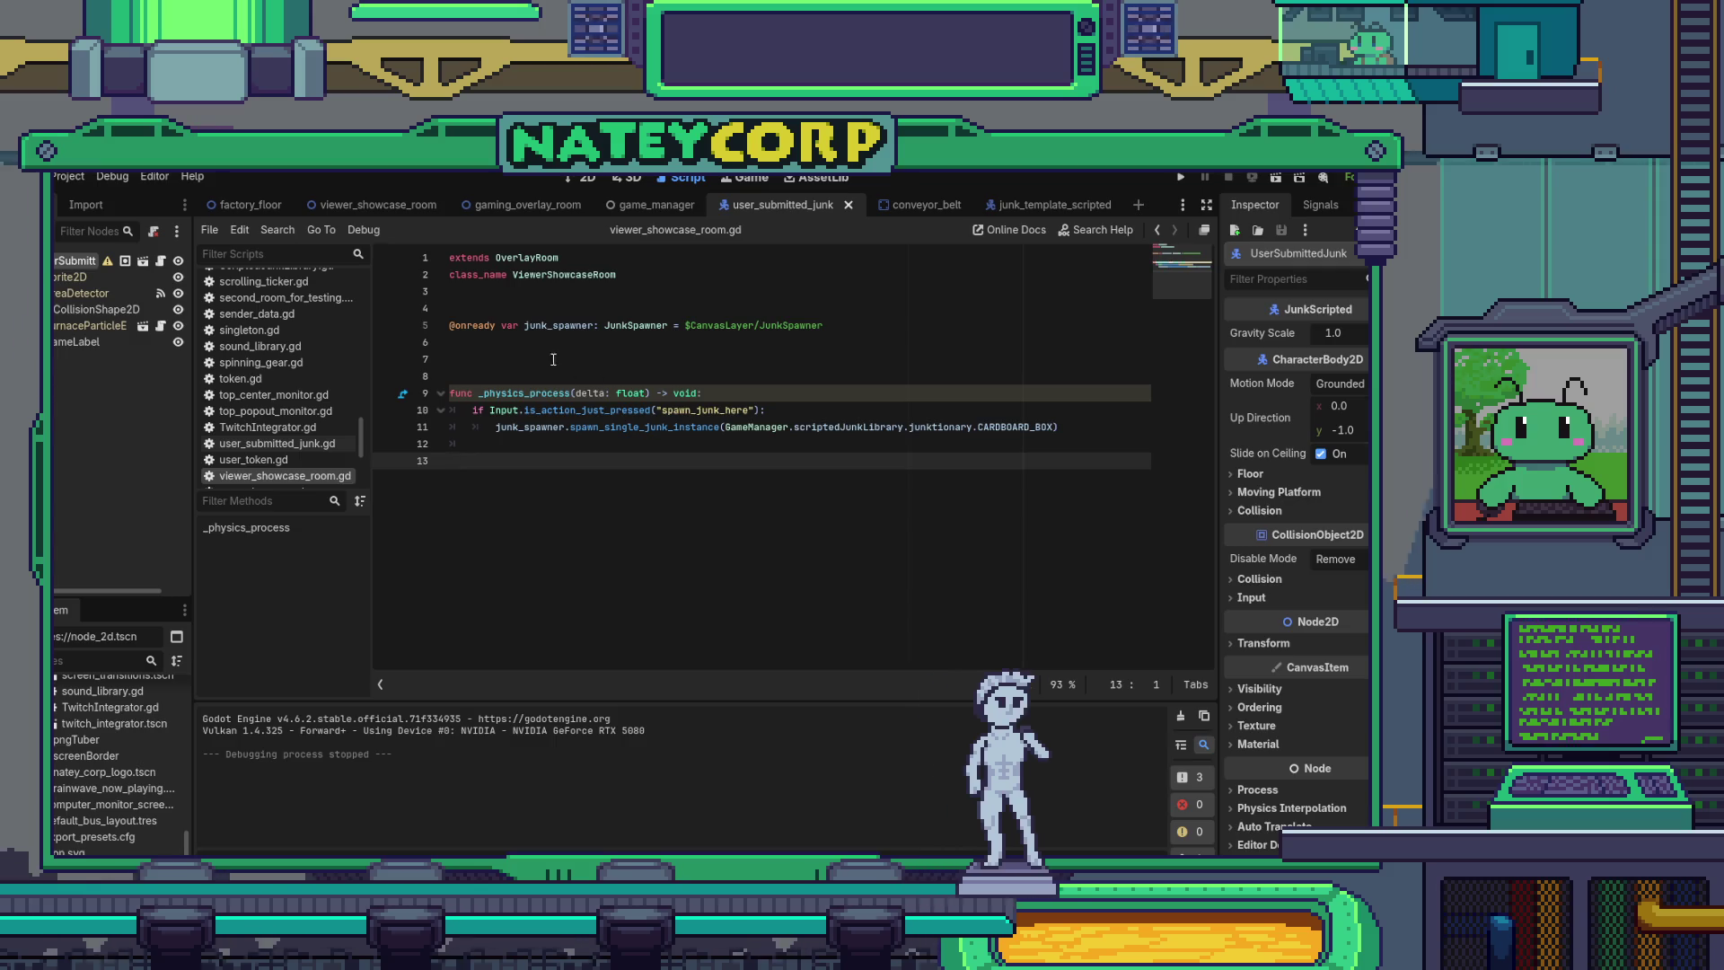
pyautogui.click(582, 178)
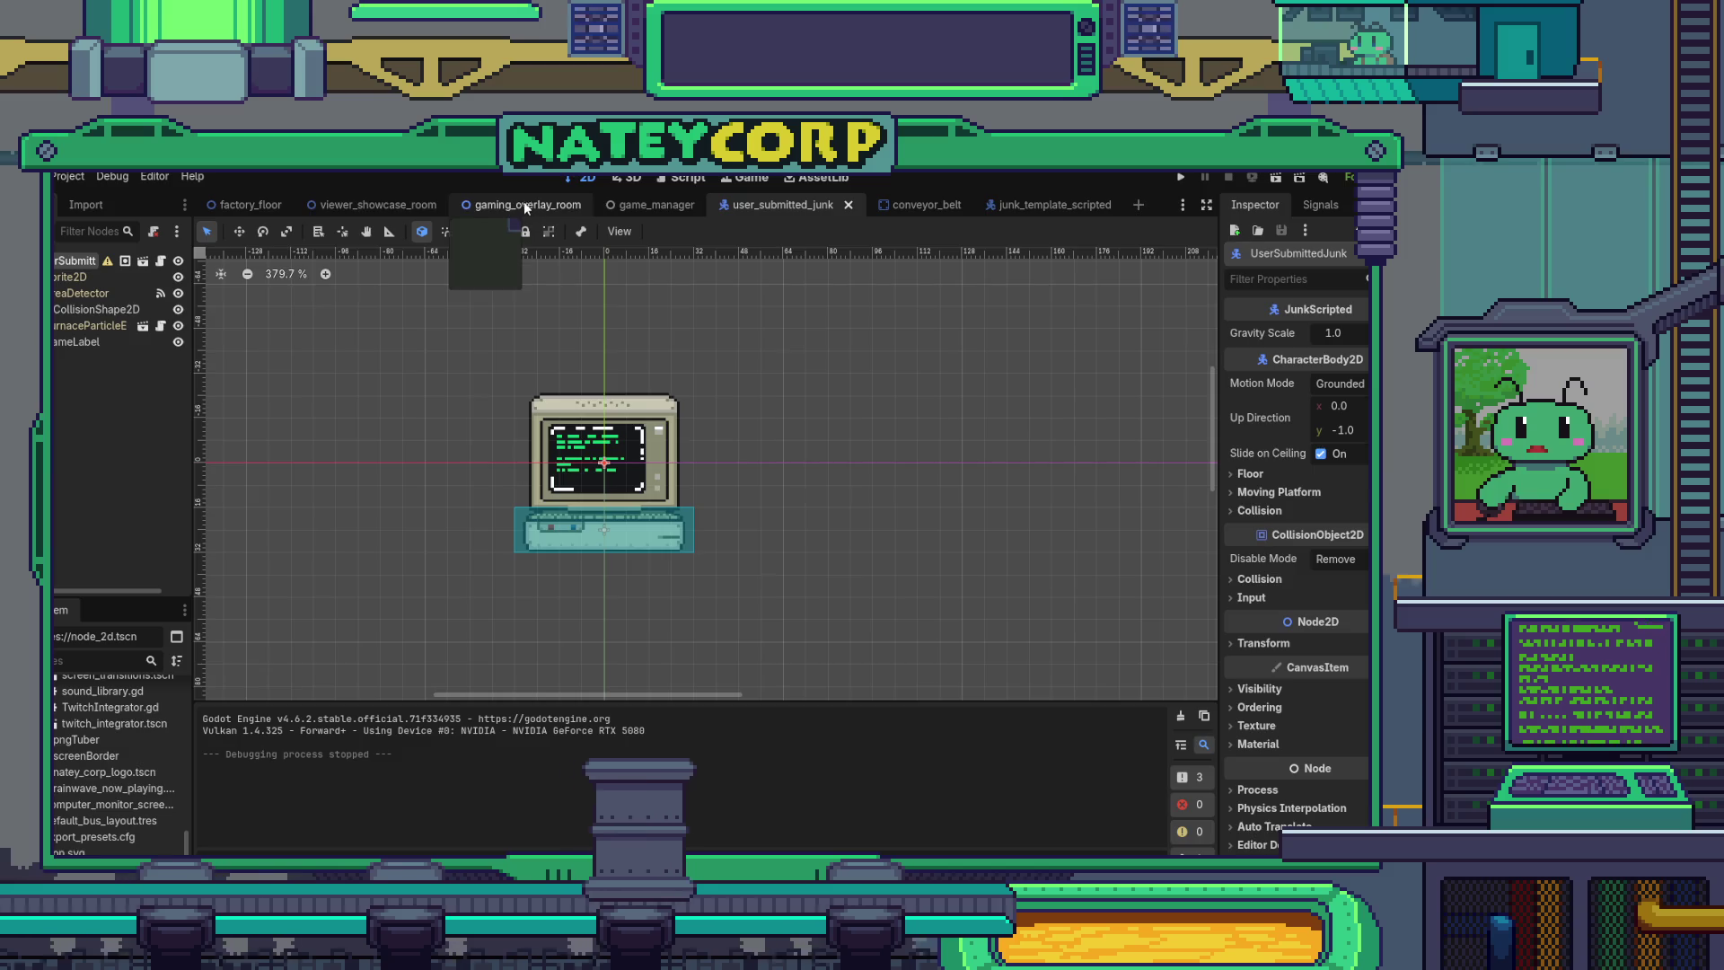
# - Return to the viewer_showcase_room scene and pan the 2D view to show both conveyor belts
pyautogui.click(376, 205)
pyautogui.moveTo(866, 480)
pyautogui.mouseDown()
pyautogui.moveTo(816, 404)
pyautogui.moveTo(508, 301)
pyautogui.moveTo(708, 381)
pyautogui.moveTo(890, 356)
pyautogui.mouseUp()
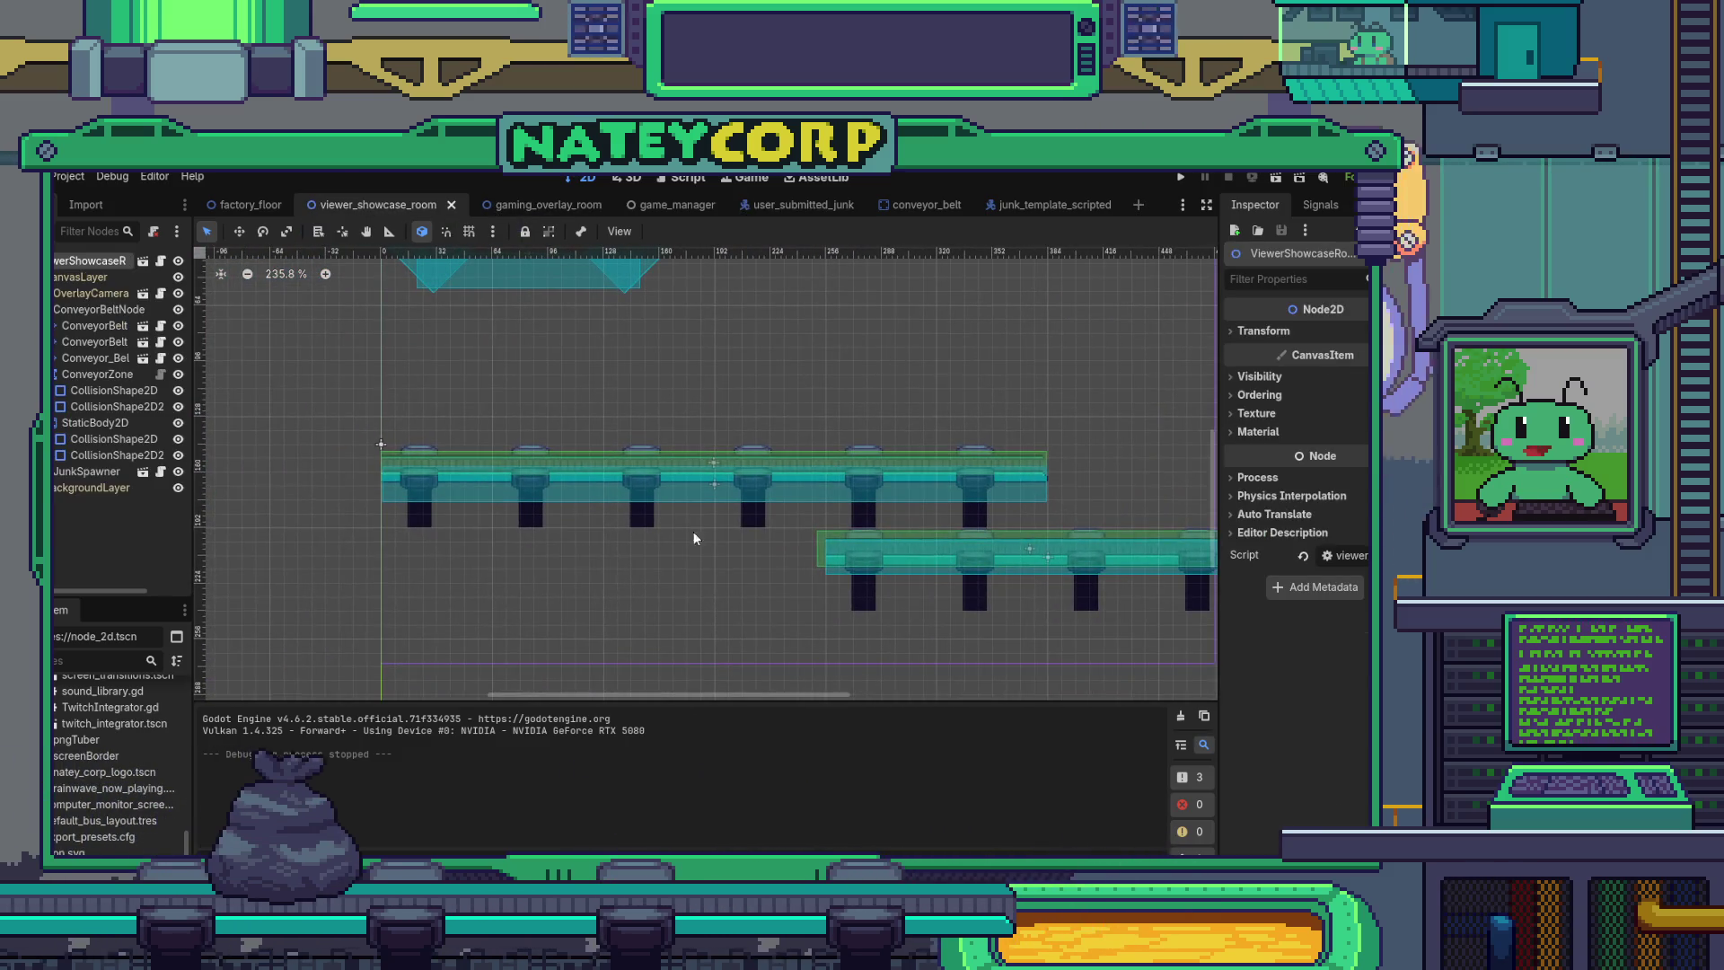
pyautogui.moveTo(1128, 470)
pyautogui.mouseDown()
pyautogui.moveTo(1008, 481)
pyautogui.moveTo(1005, 504)
pyautogui.mouseUp()
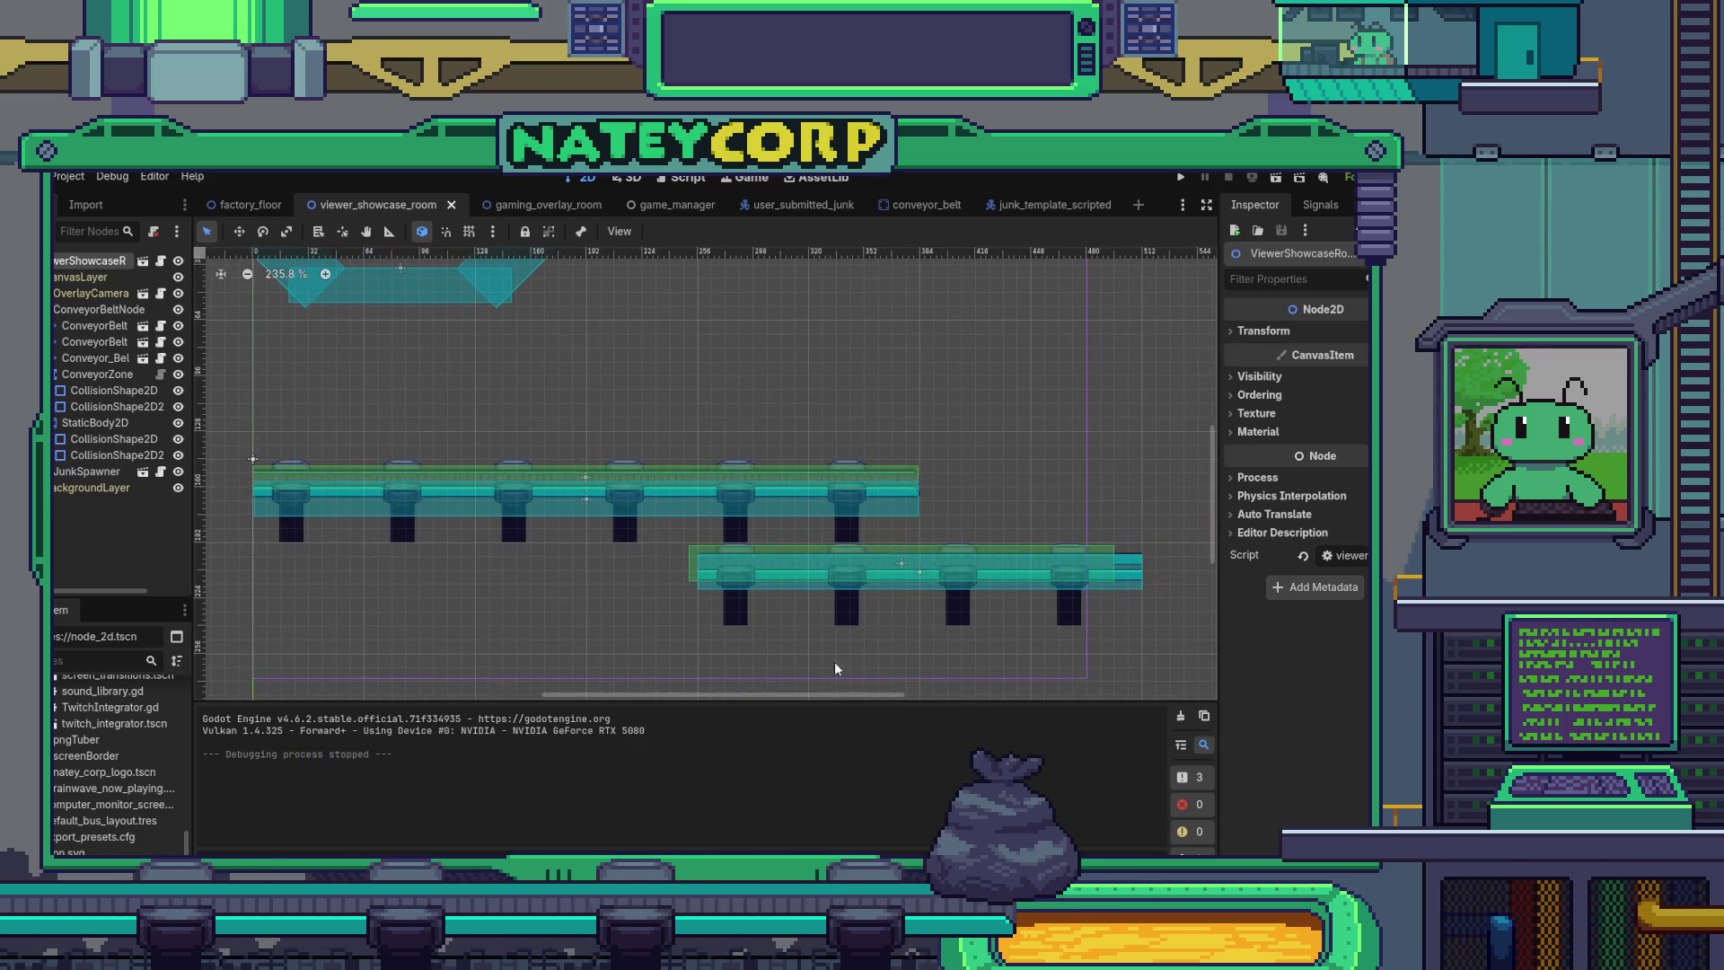